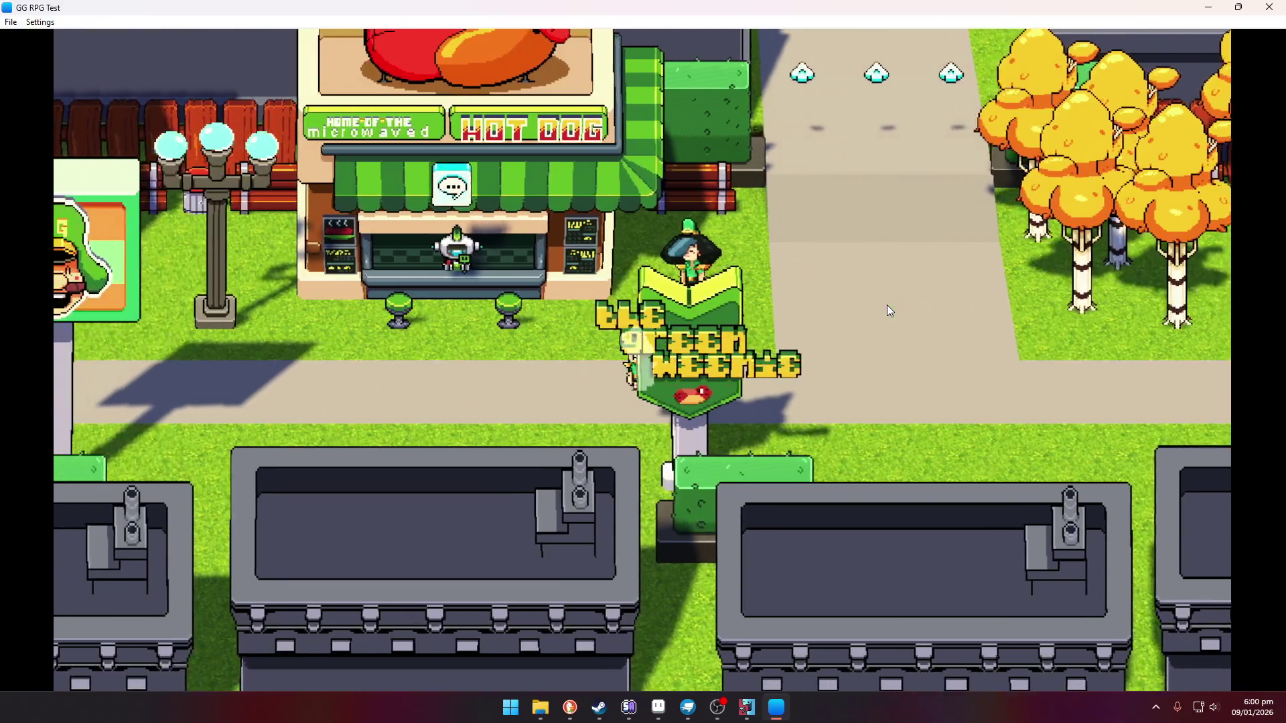
# Talk to the Green Weenie hot dog vendor through to the end, then walk away from the stand
pyautogui.press('Up')
pyautogui.press('Return')
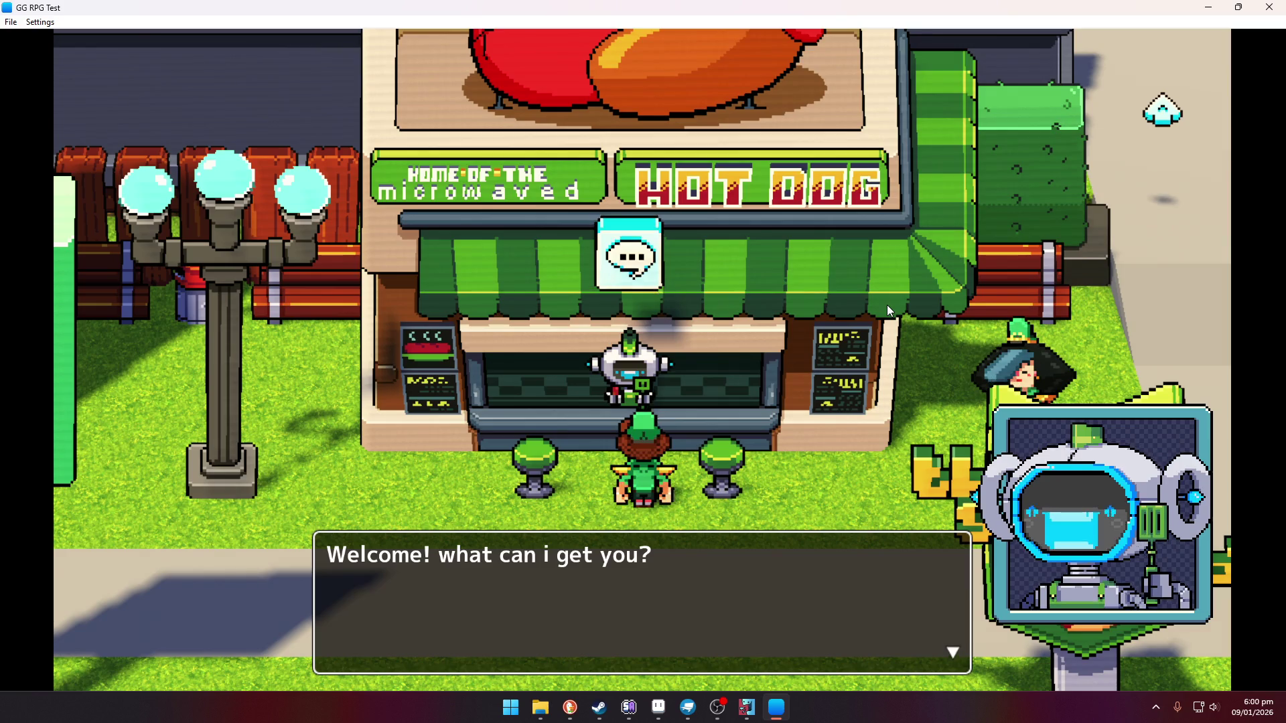
pyautogui.press('Return')
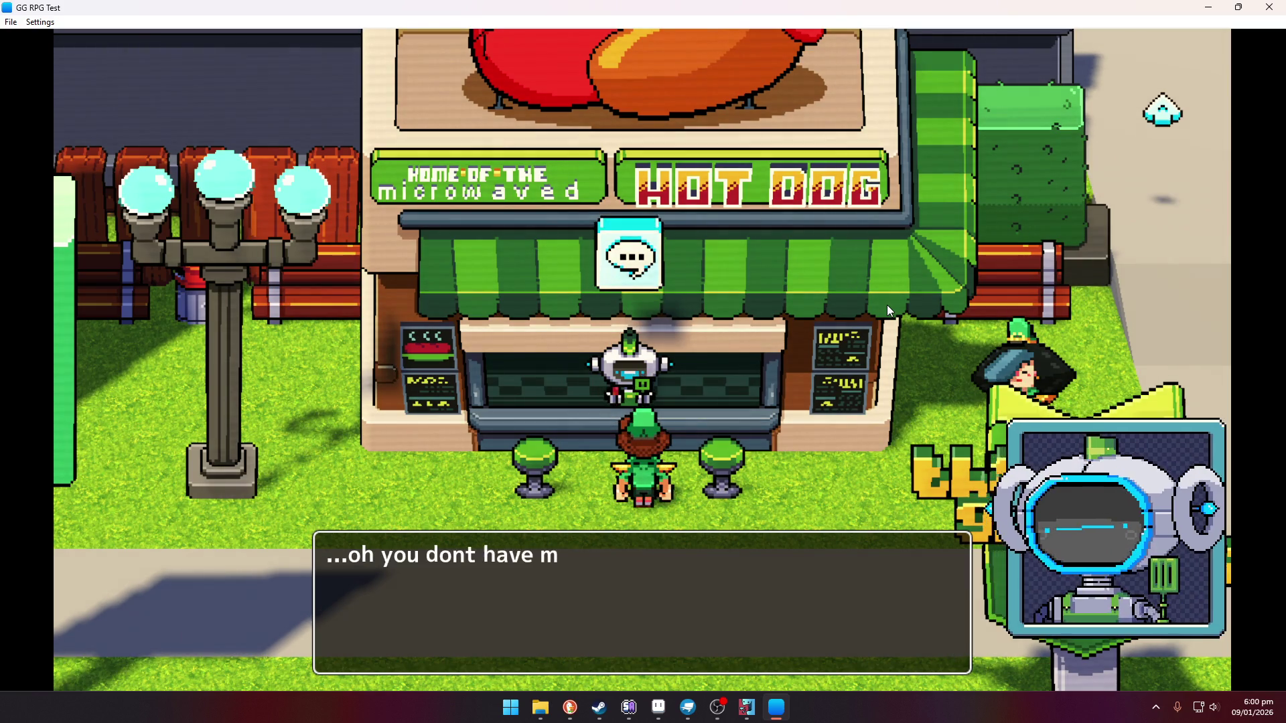
pyautogui.press('Return')
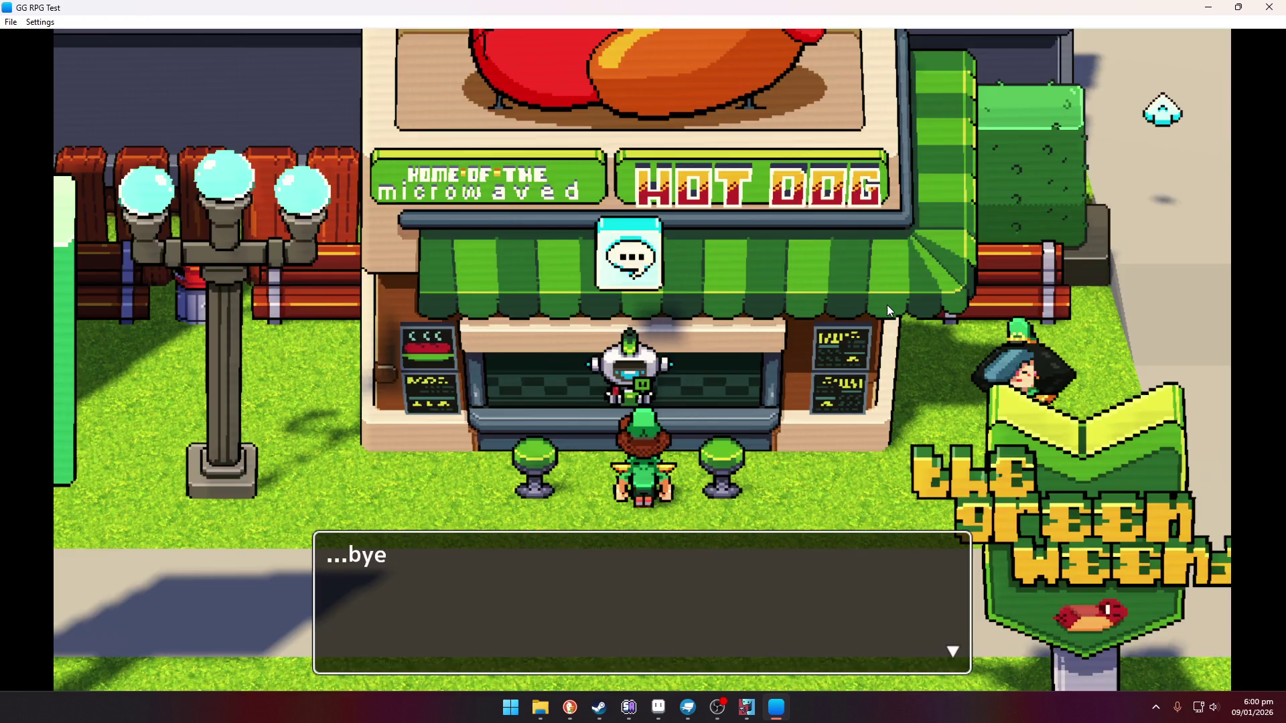
pyautogui.press('Return')
pyautogui.press('Right')
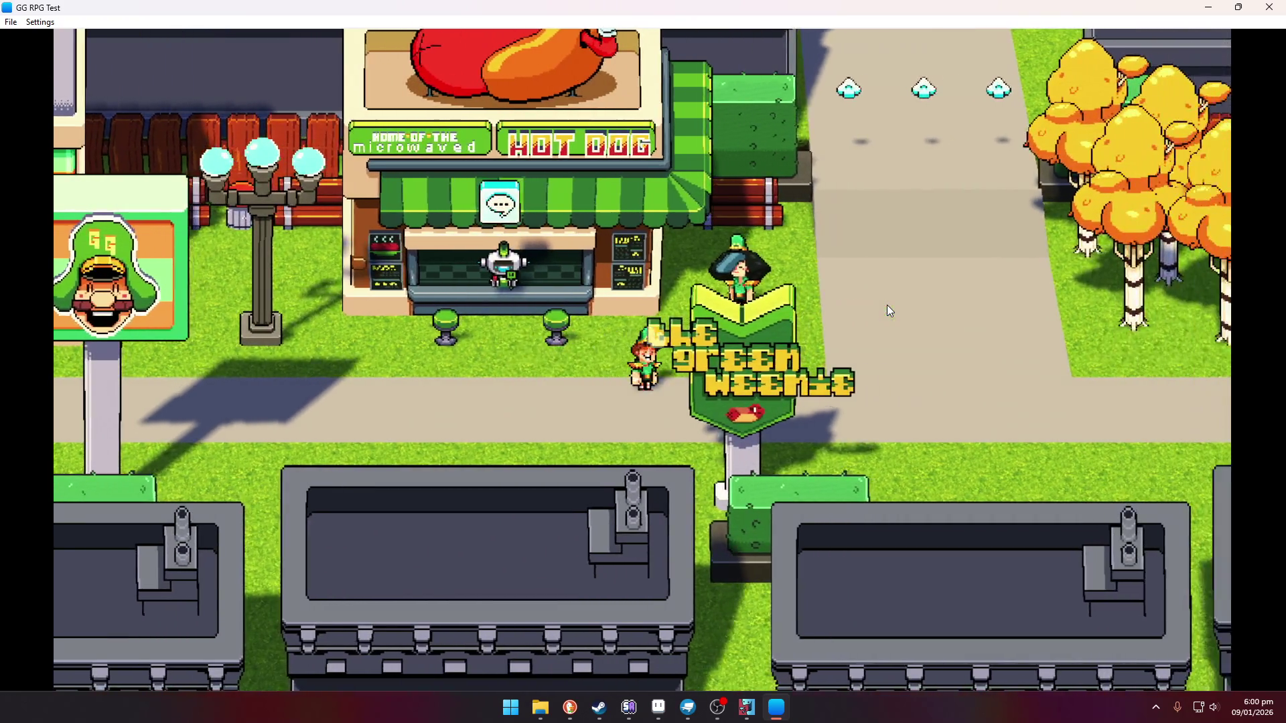
# Run along the sidewalk right to the condominium and back left
pyautogui.press('Down')
pyautogui.press('Right')
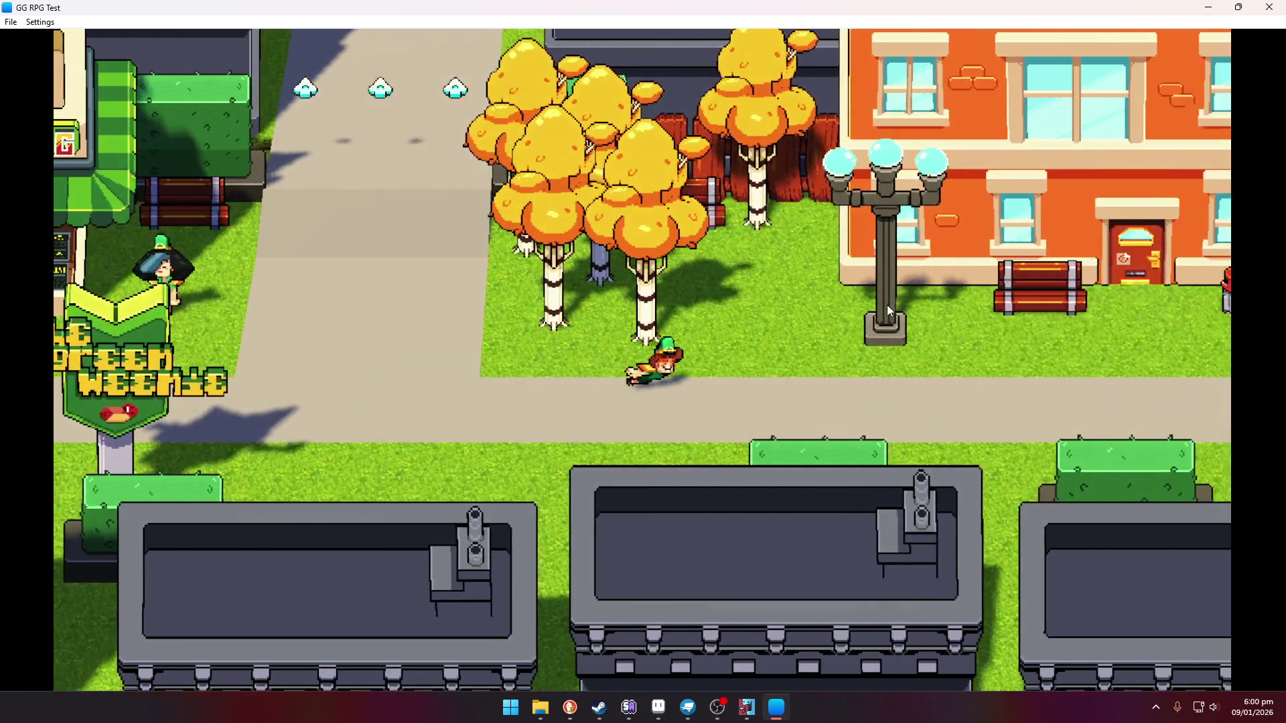
pyautogui.press('Right')
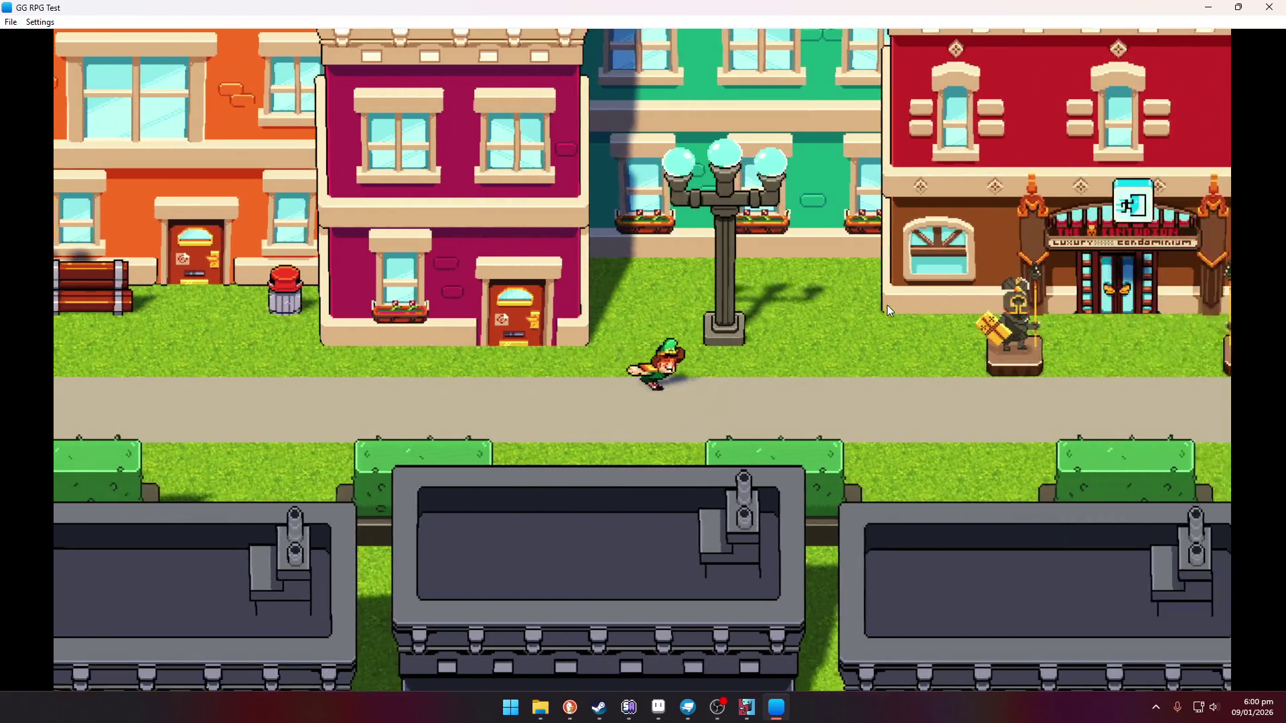
pyautogui.press('Left')
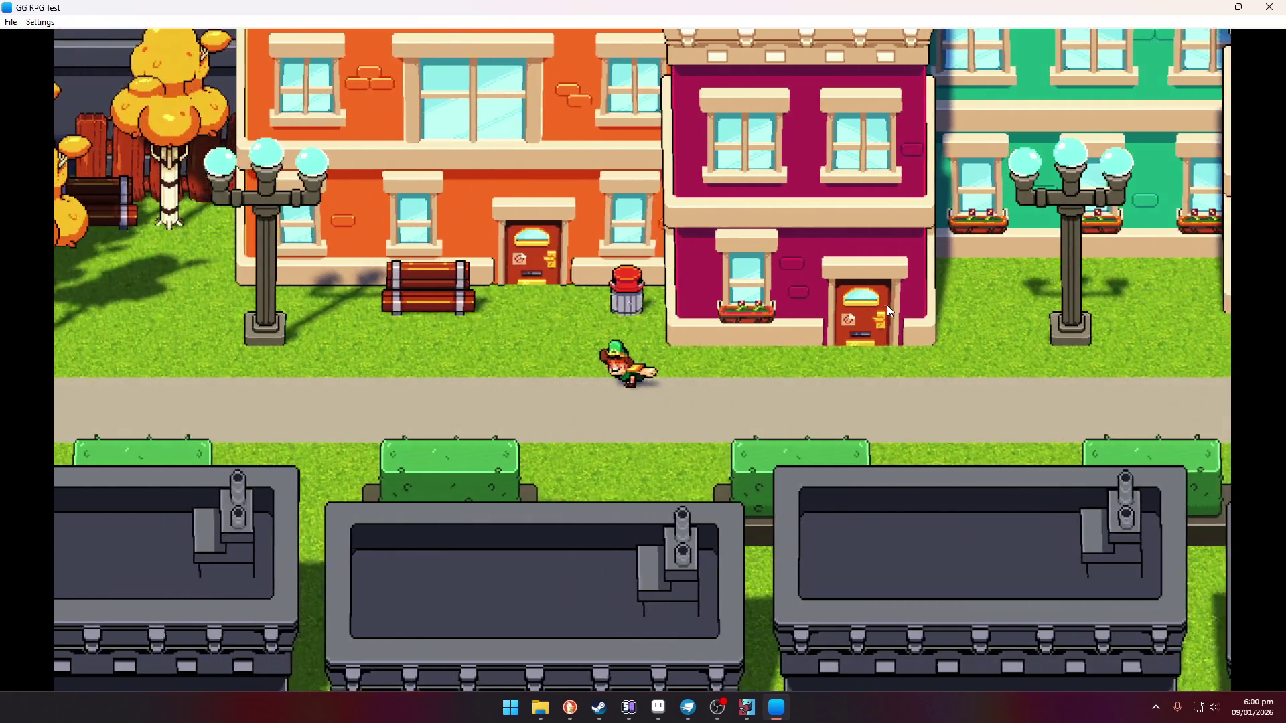
# Head up the path past the Vothica cafe and enter the VCR rental shop
pyautogui.press('Up')
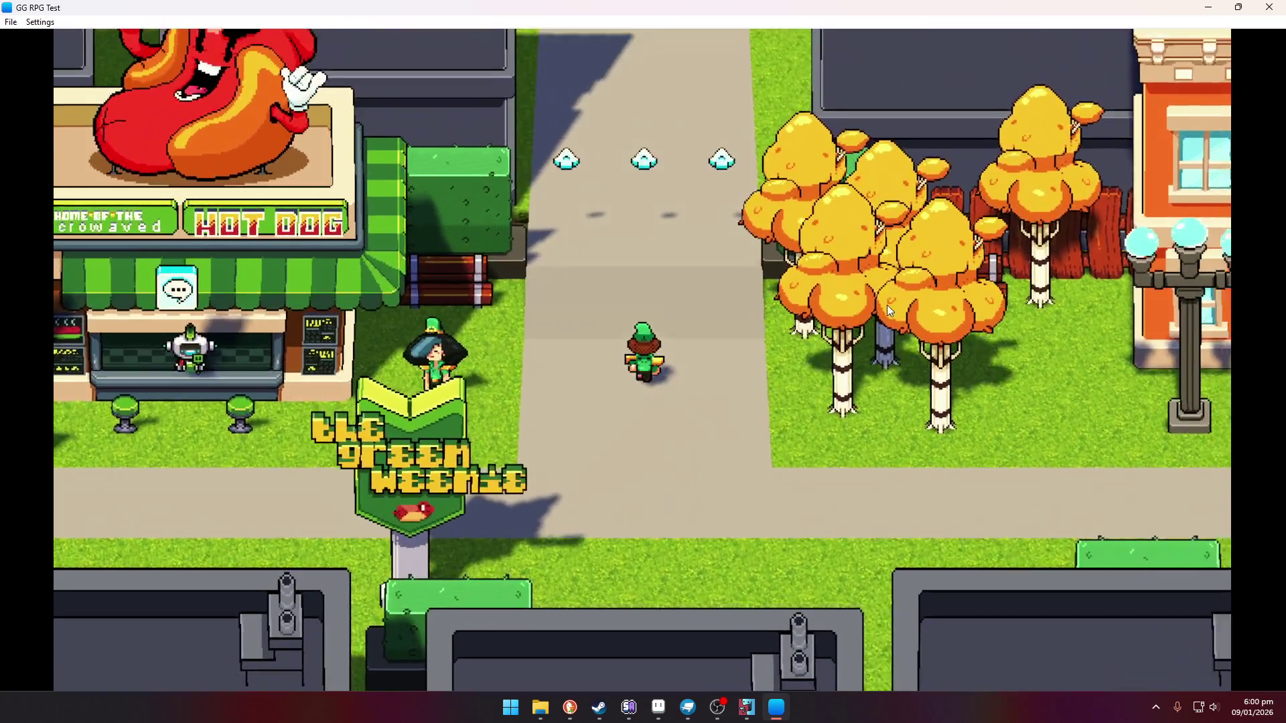
pyautogui.press('Up')
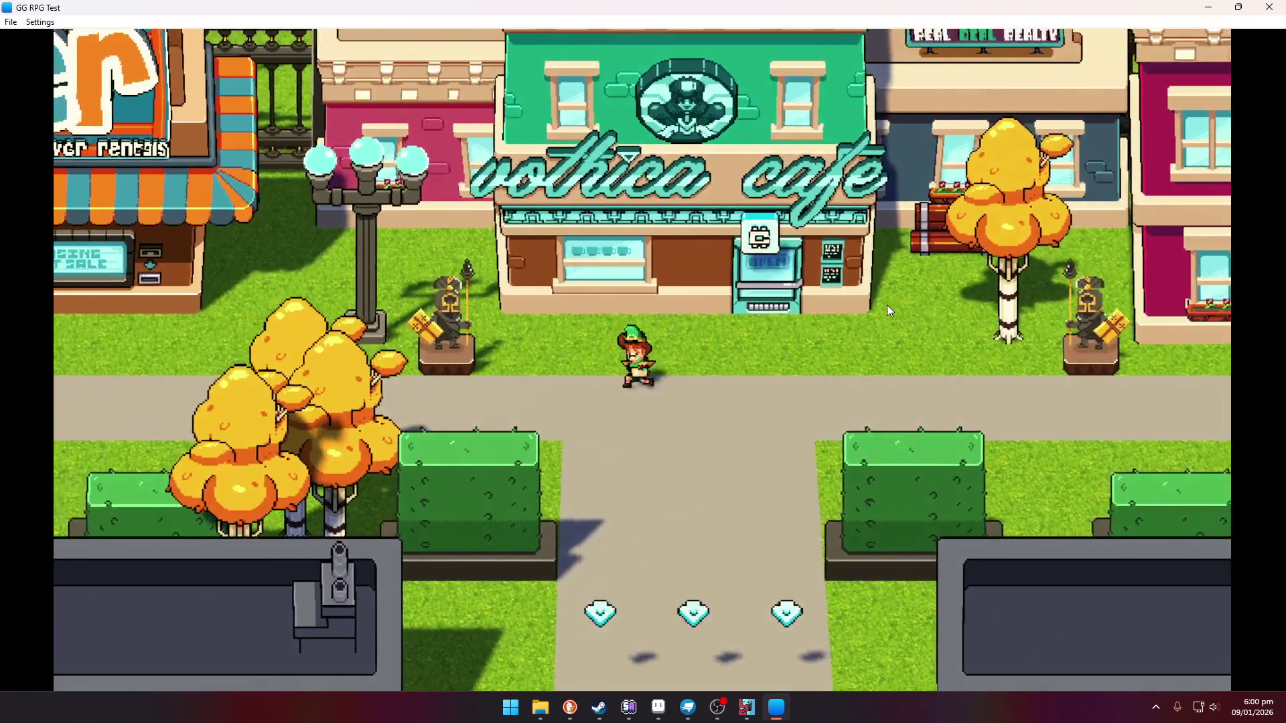
pyautogui.press('Left')
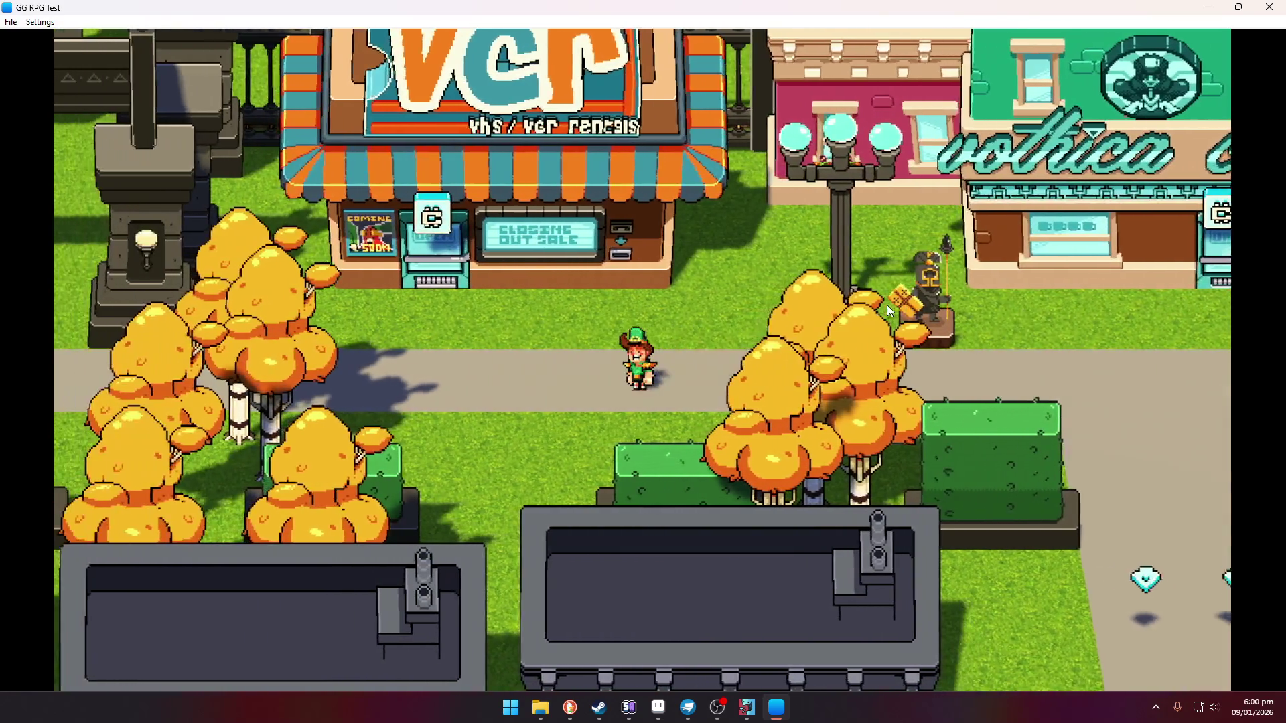
pyautogui.press('Up')
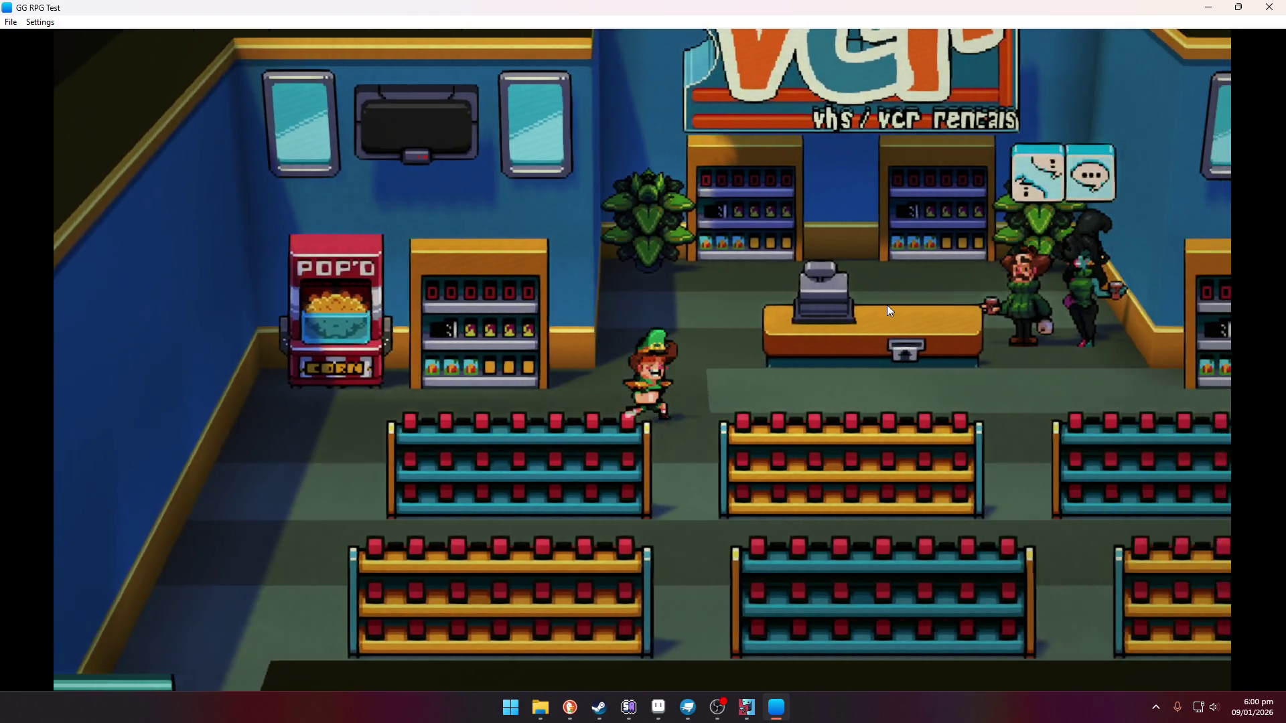
# Walk over to stand below the two customers in the rental shop
pyautogui.press('Right')
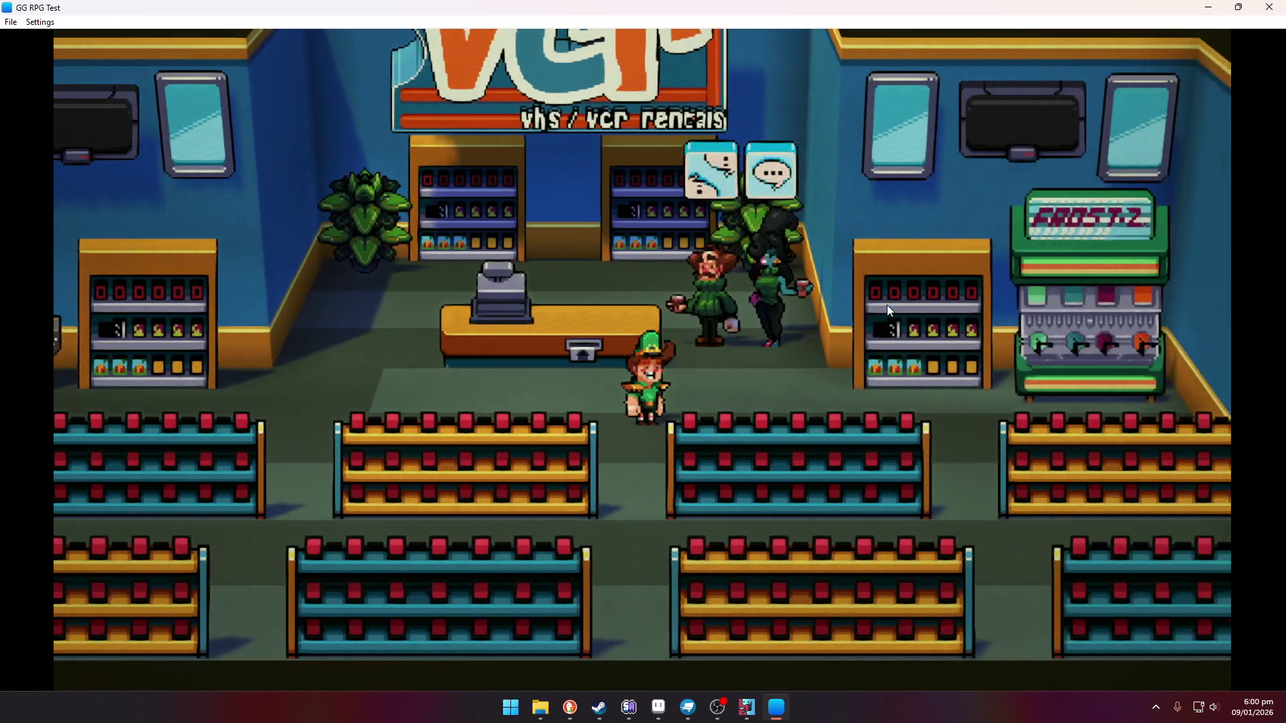
pyautogui.press('Up')
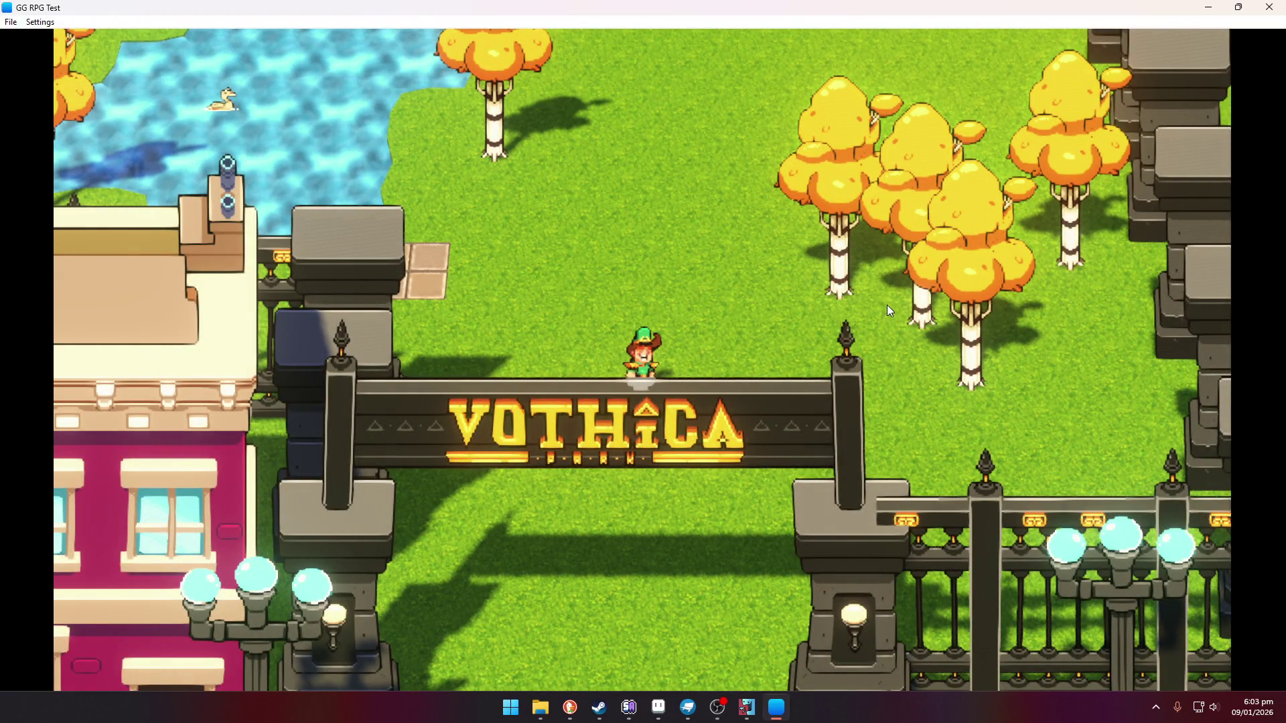
# Walk north past the ice cream stand and statue along the fence toward the fountain
pyautogui.press('Up')
pyautogui.press('Up')
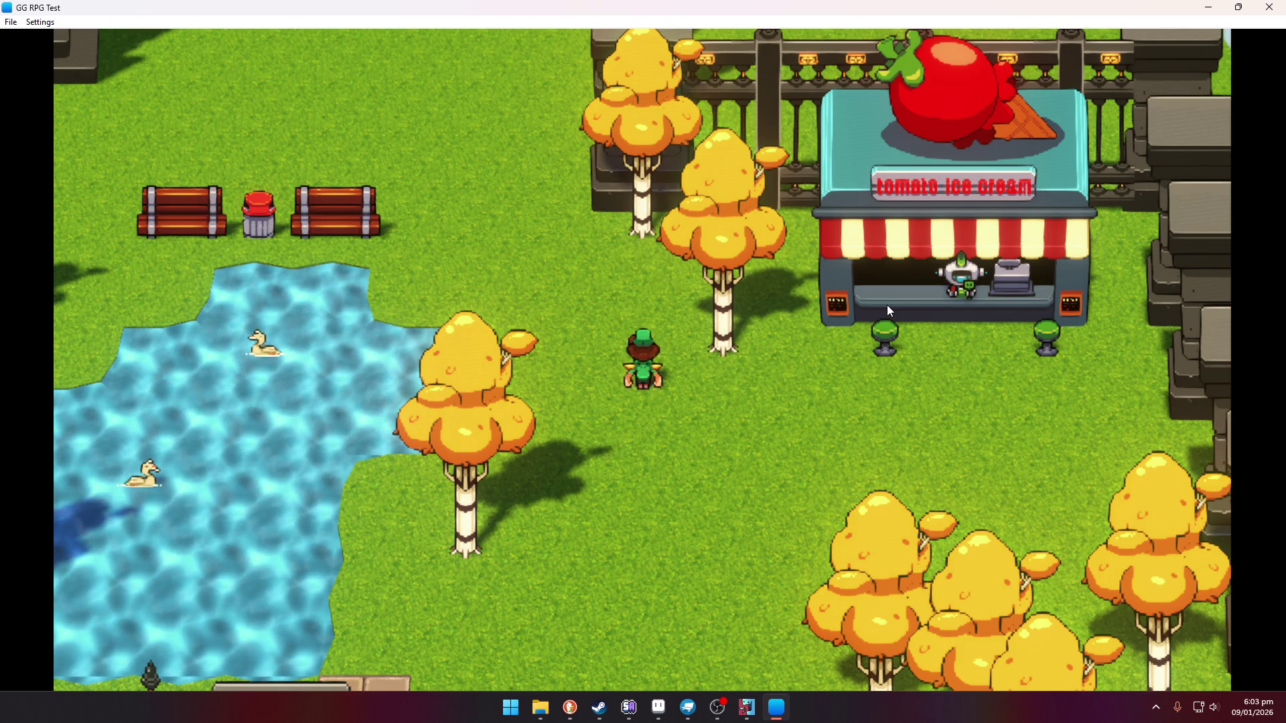
pyautogui.press('Left')
pyautogui.press('Up')
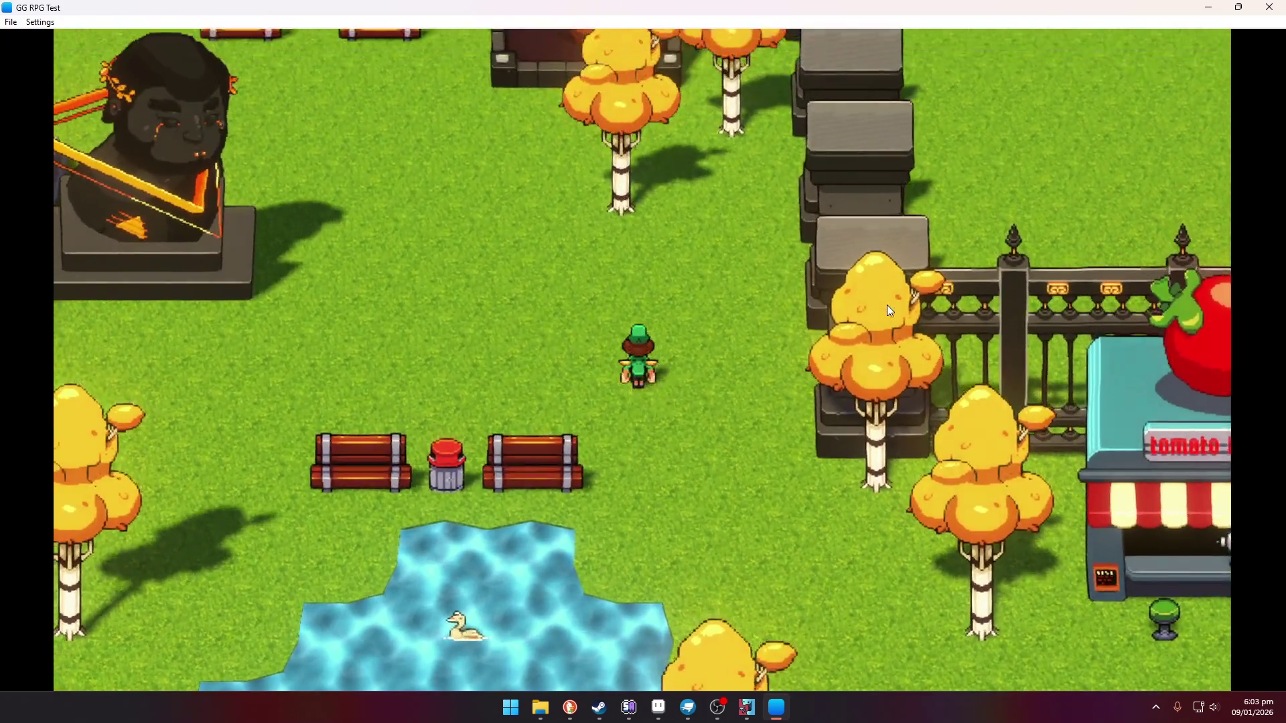
pyautogui.press('Up')
pyautogui.press('Left')
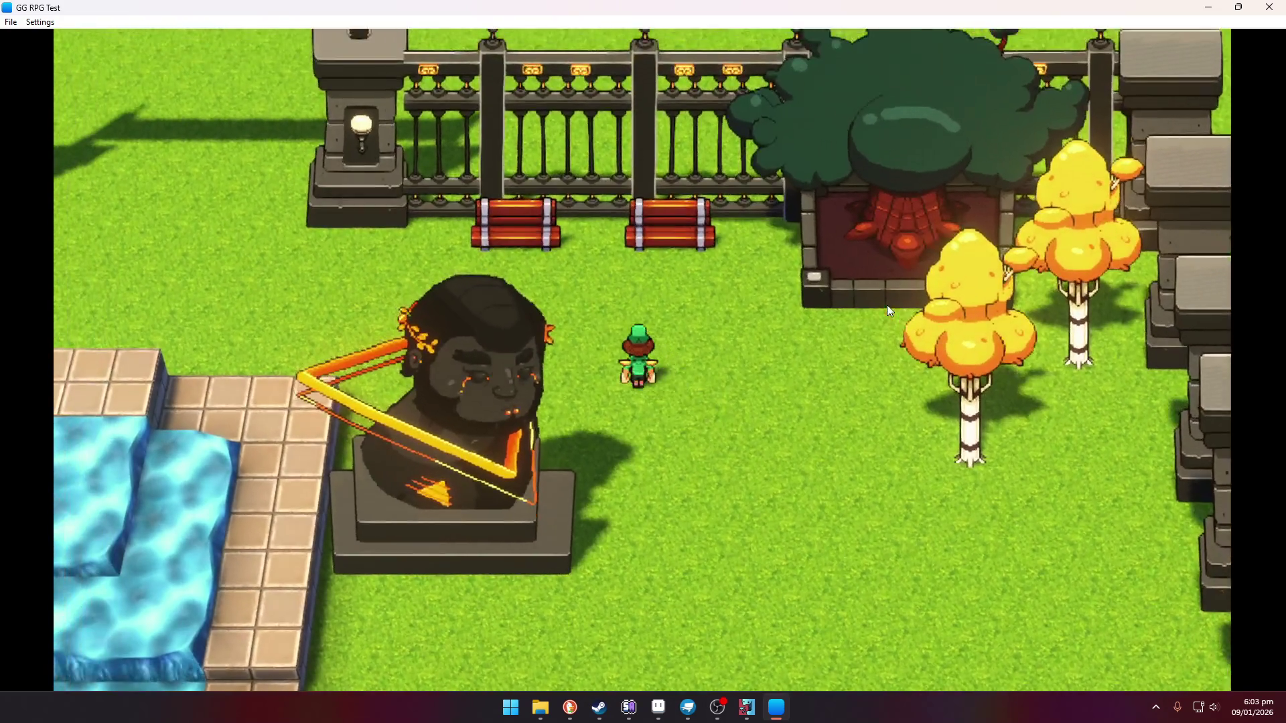
pyautogui.press('Left')
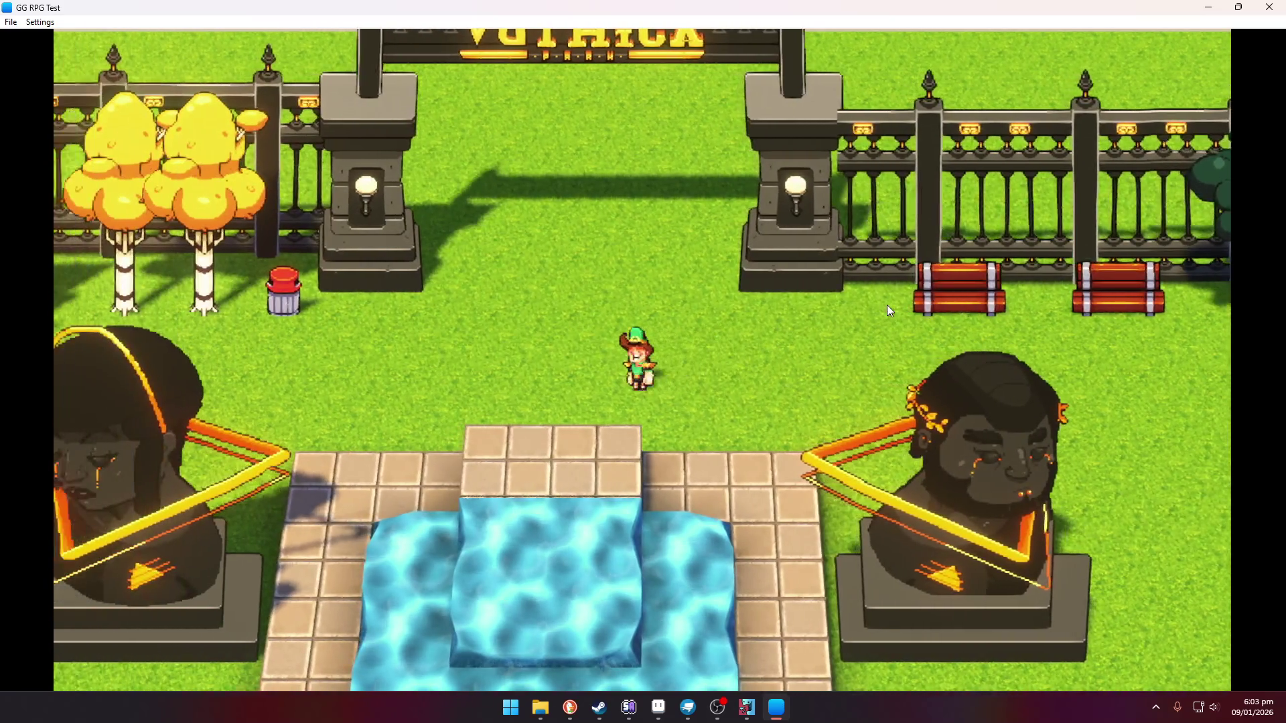
# Cross the fountain area through the Vothica gate and walk right to the building door
pyautogui.press('Up')
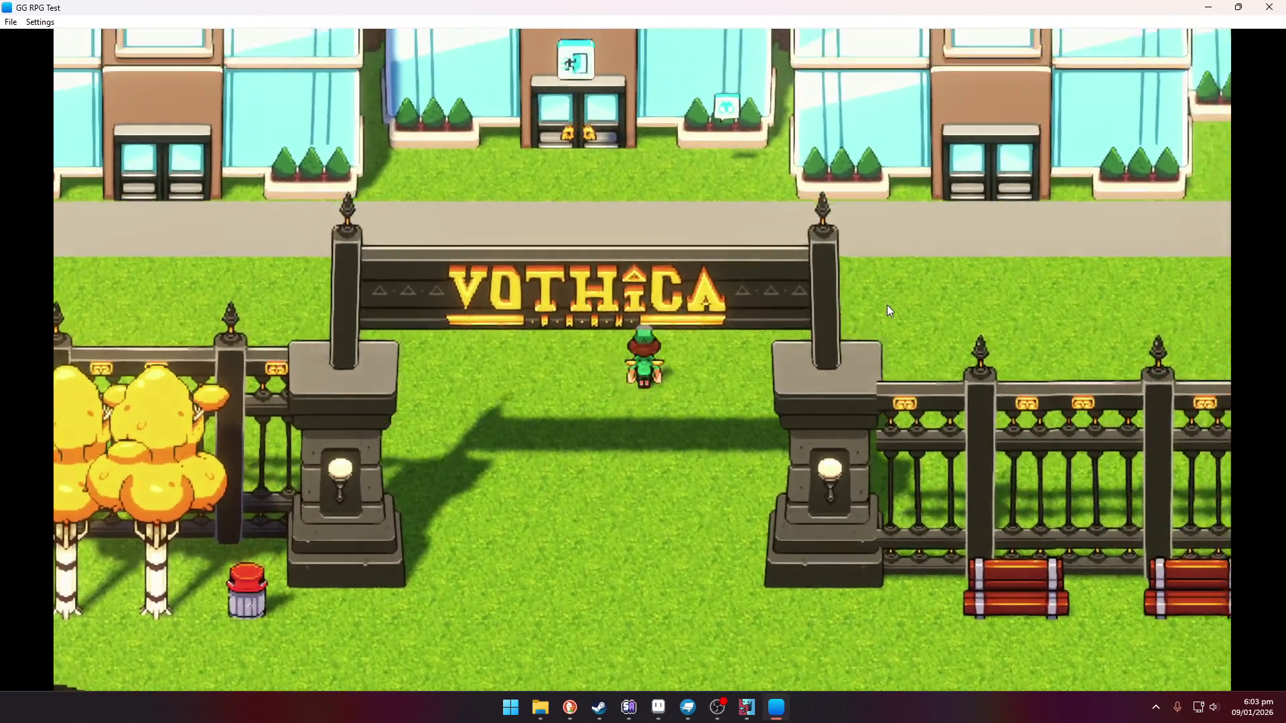
pyautogui.press('Up')
pyautogui.press('Right')
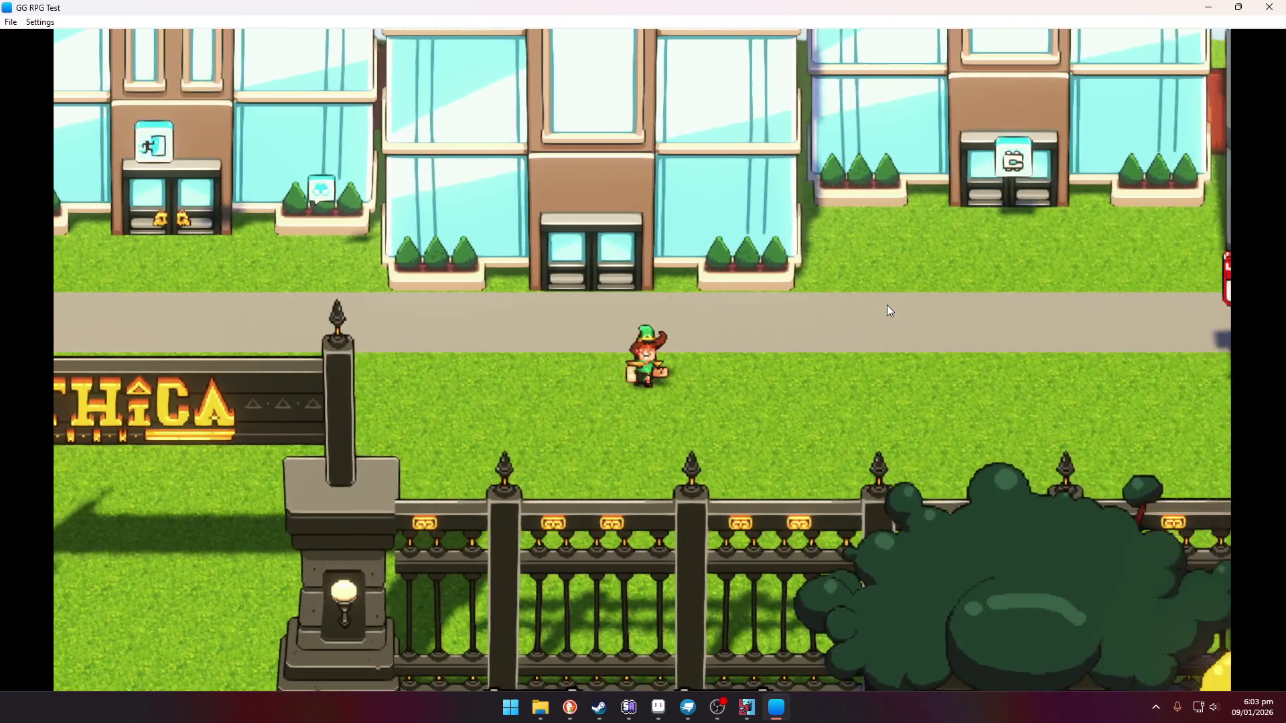
pyautogui.press('Right')
pyautogui.press('Up')
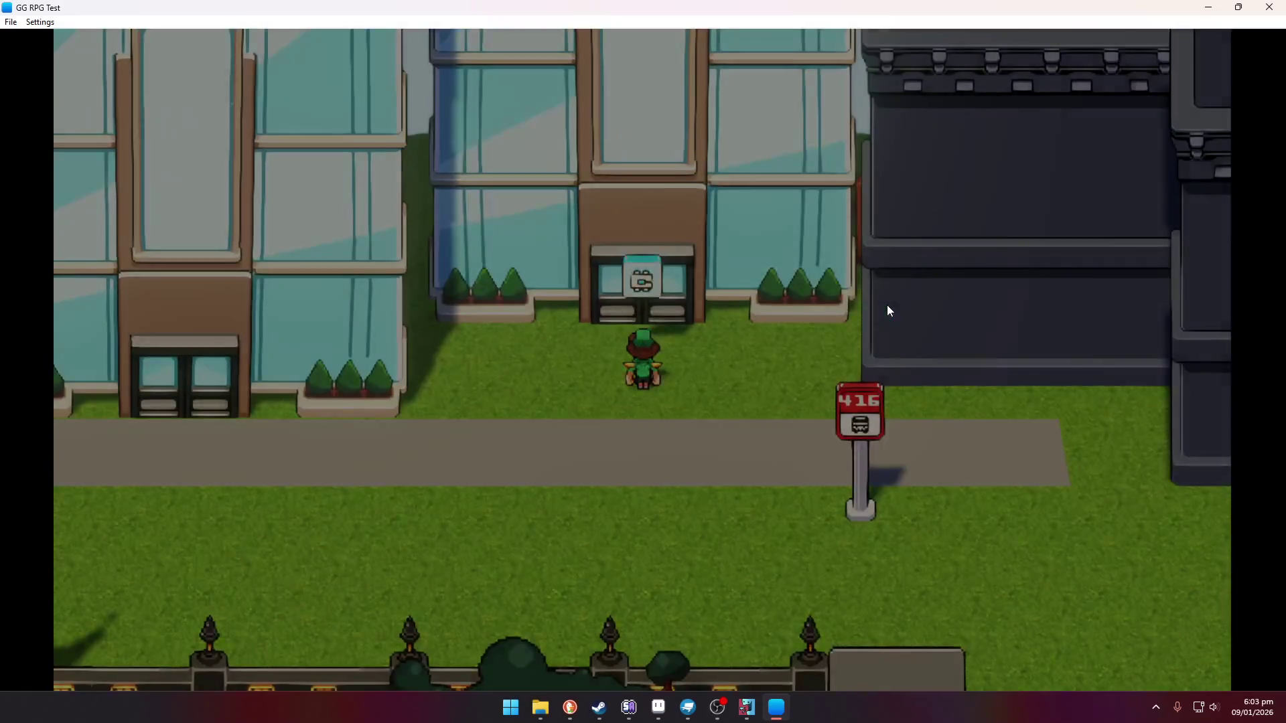
# Enter the glass building and wait for the red-lit interior to load
pyautogui.press('Up')
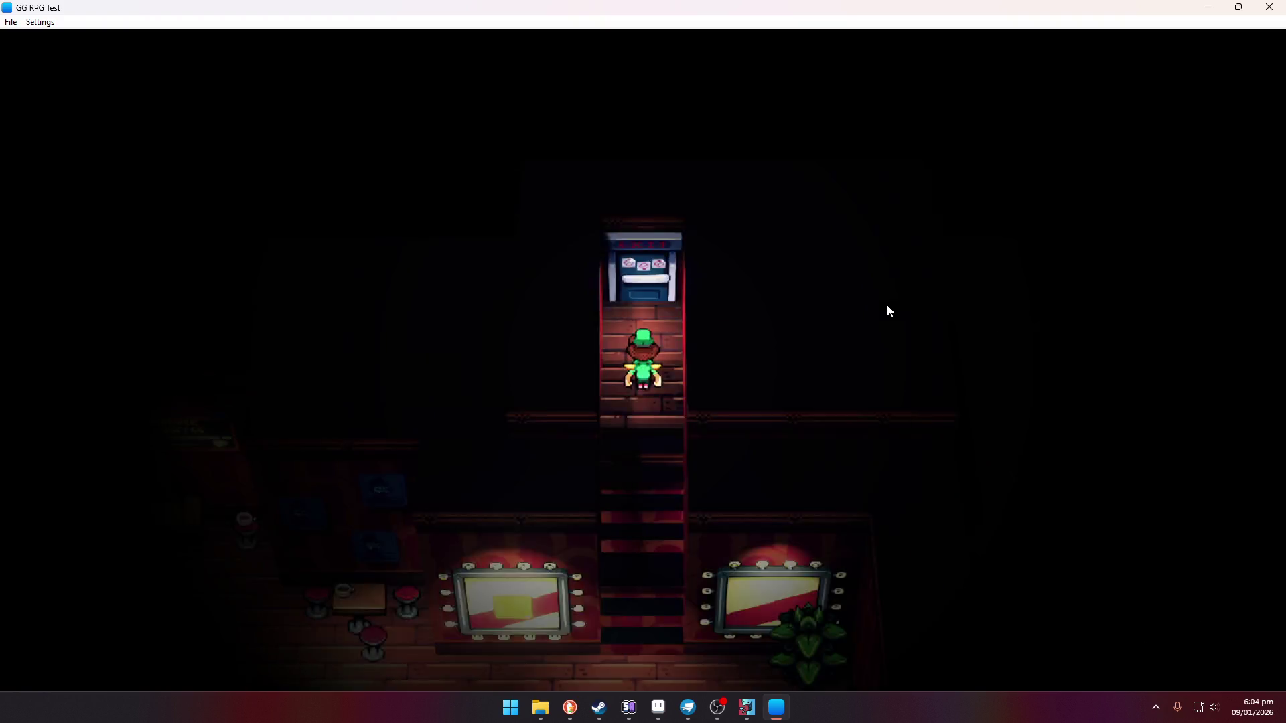
# Walk down into the coffee shop, through the lounge and up to the stage counter
pyautogui.press('Down')
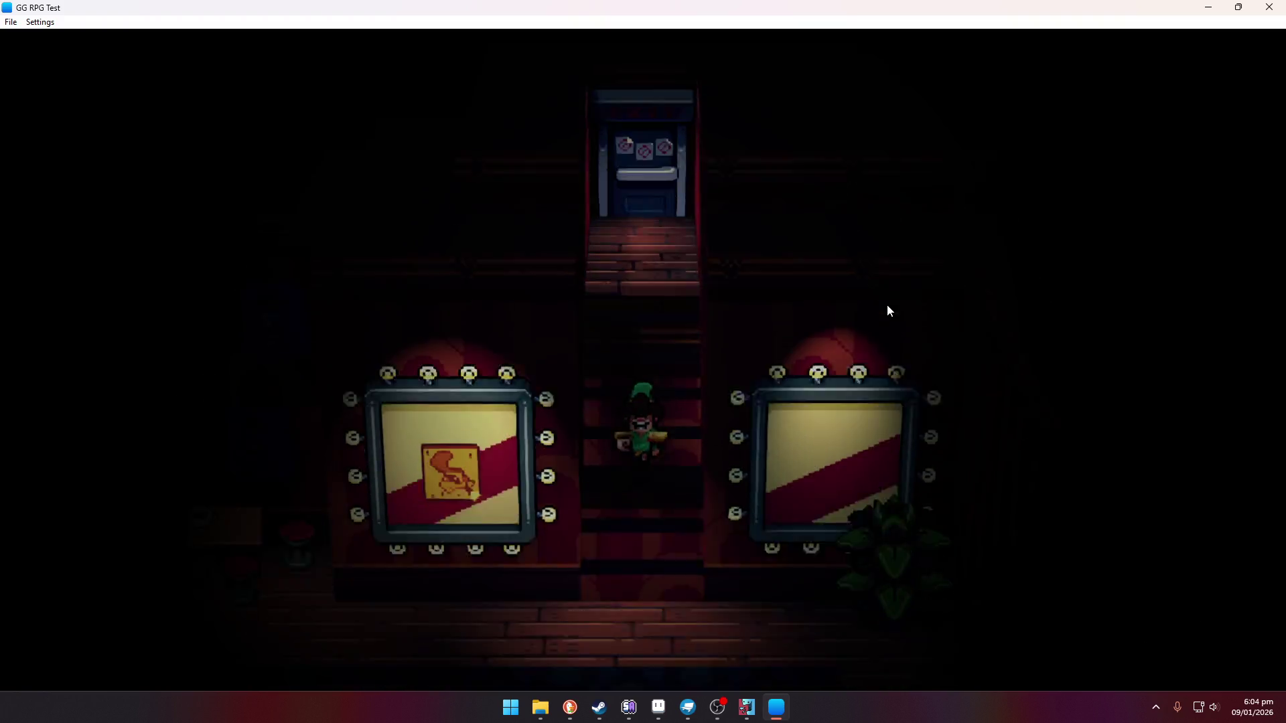
pyautogui.press('Left')
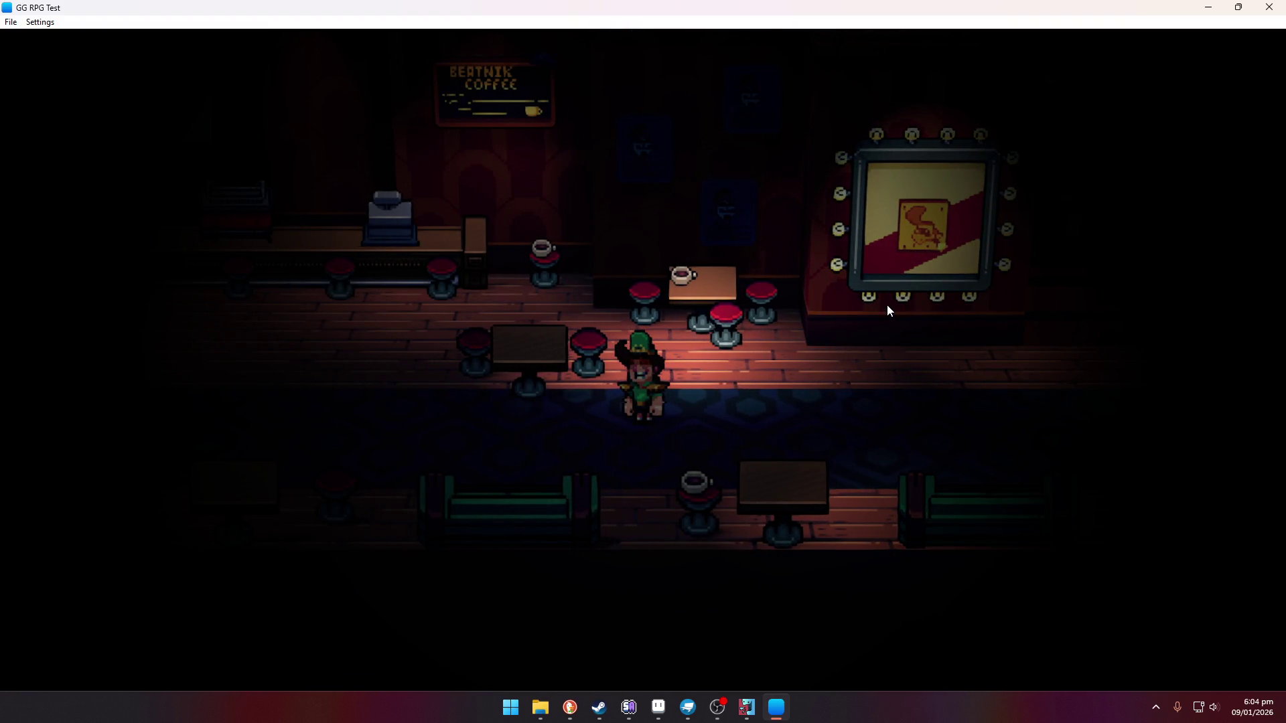
pyautogui.press('Left')
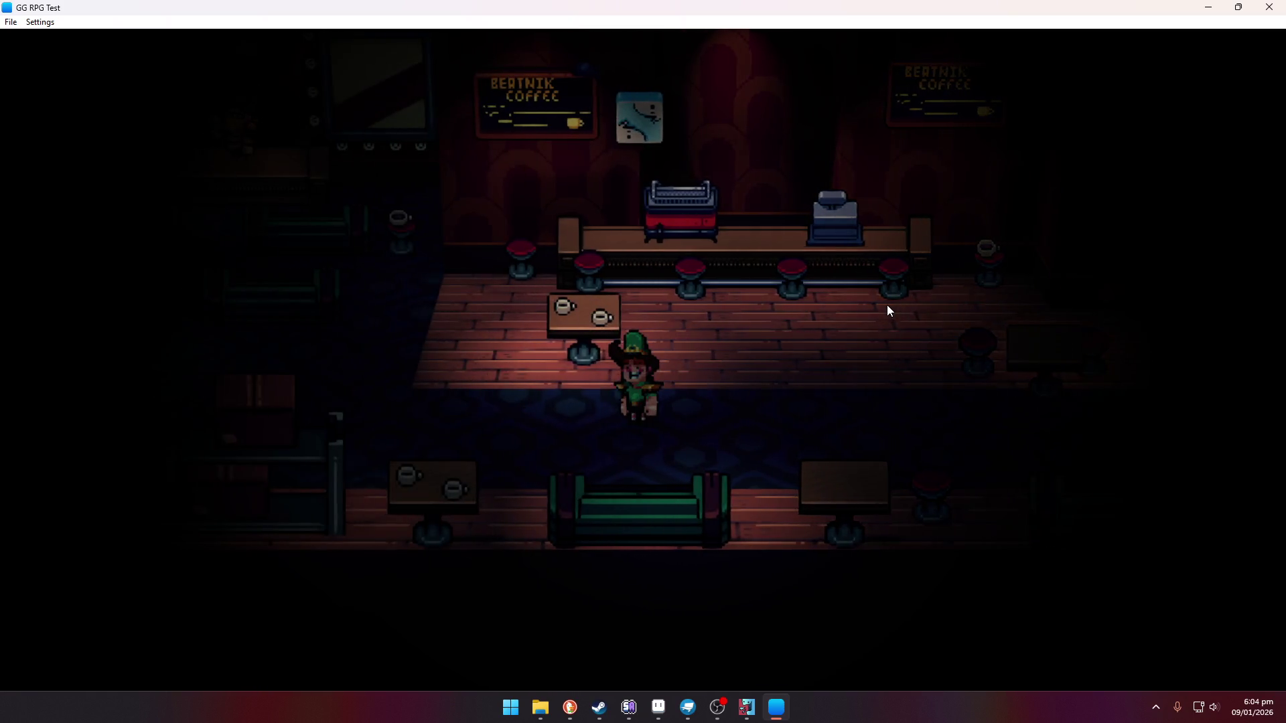
pyautogui.press('Left')
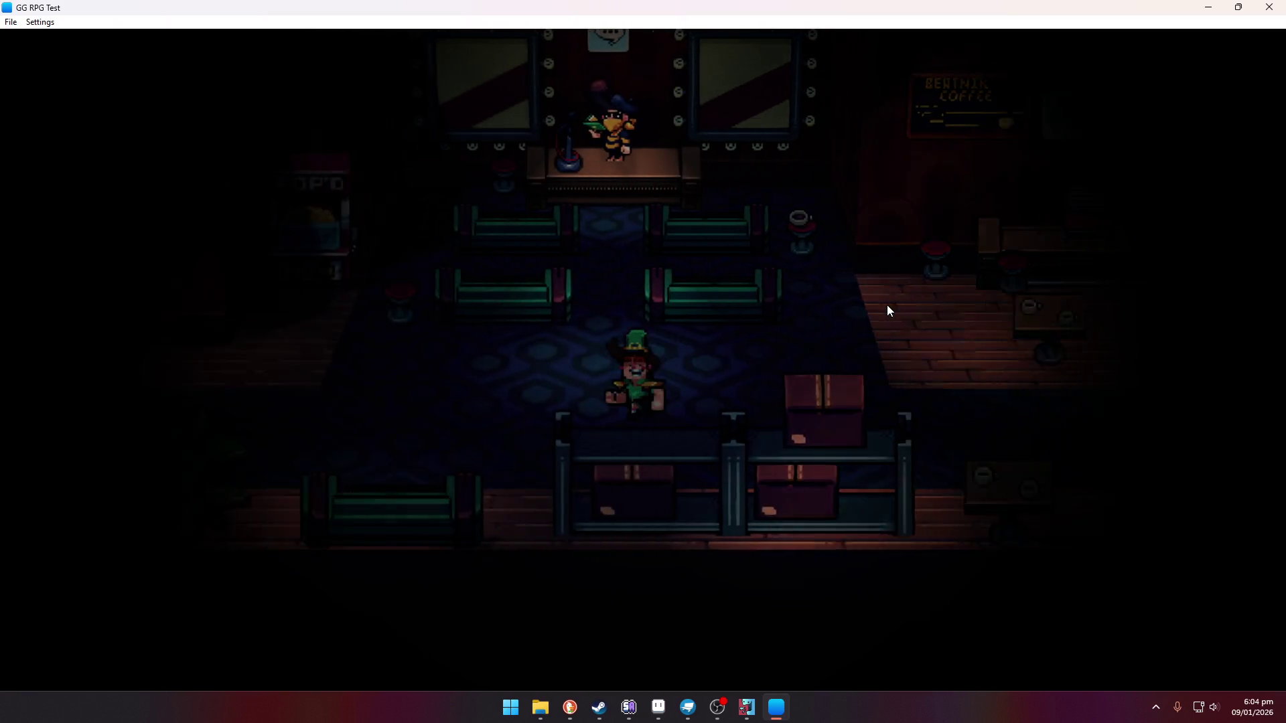
pyautogui.press('Up')
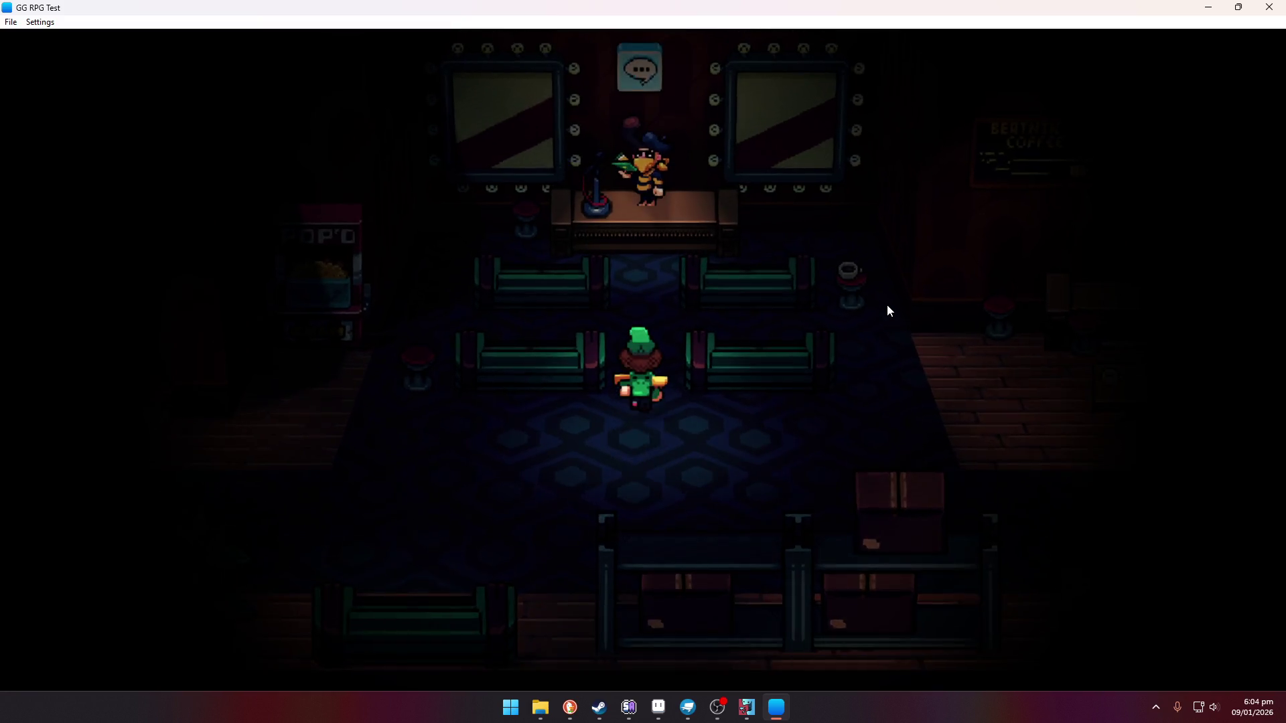
pyautogui.press('Up')
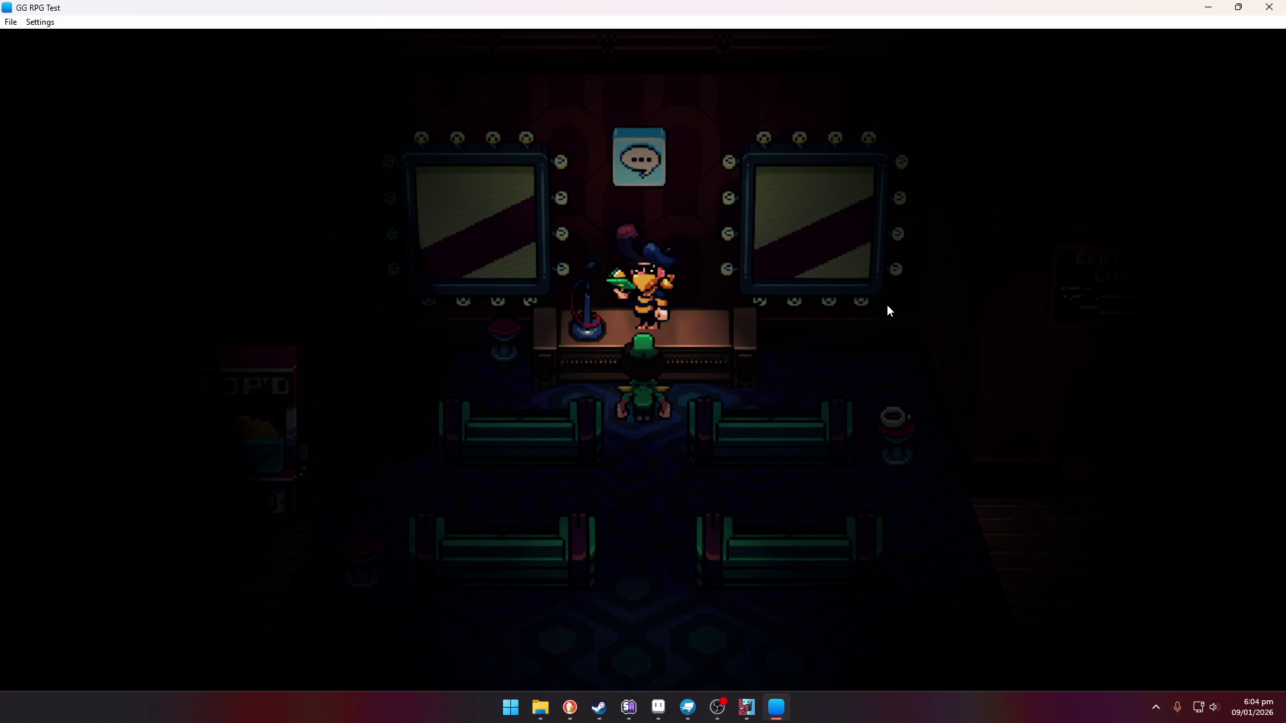
pyautogui.press('Down')
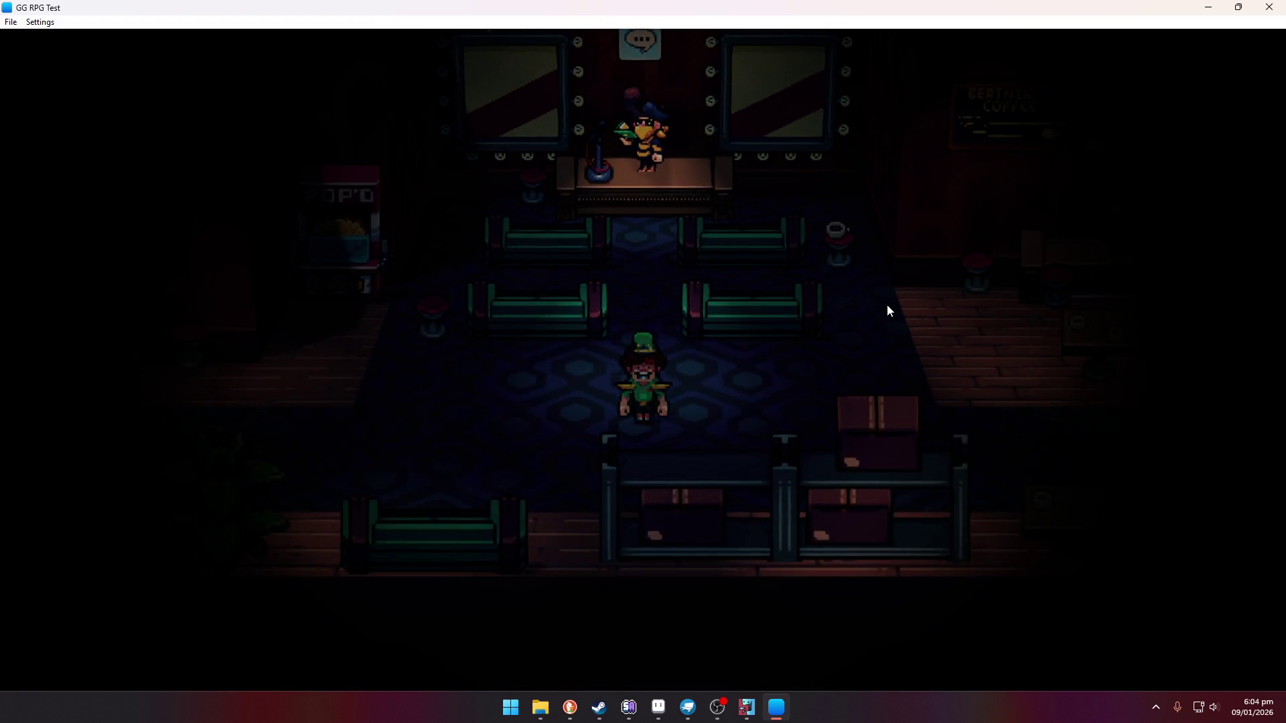
# Inspect the arcade cabinet and the OPEN cabinet up close, leaving each close-up
pyautogui.press('Left')
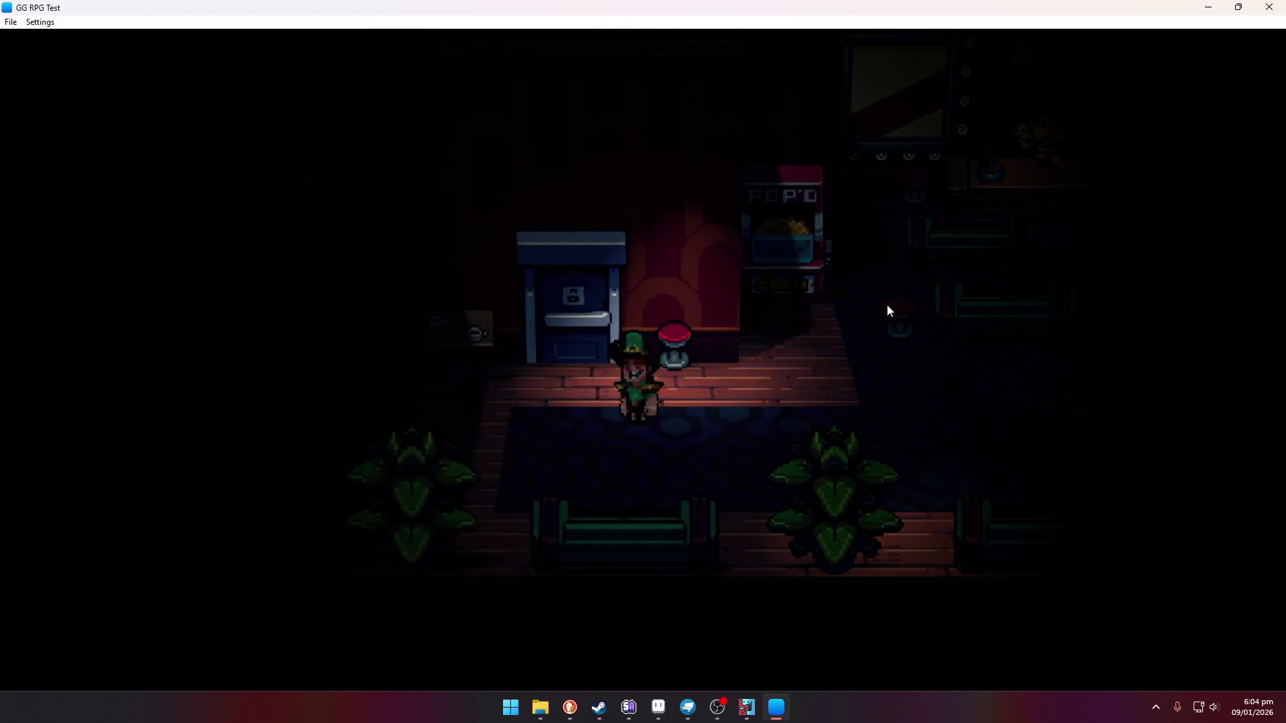
pyautogui.press('Up')
pyautogui.press('z')
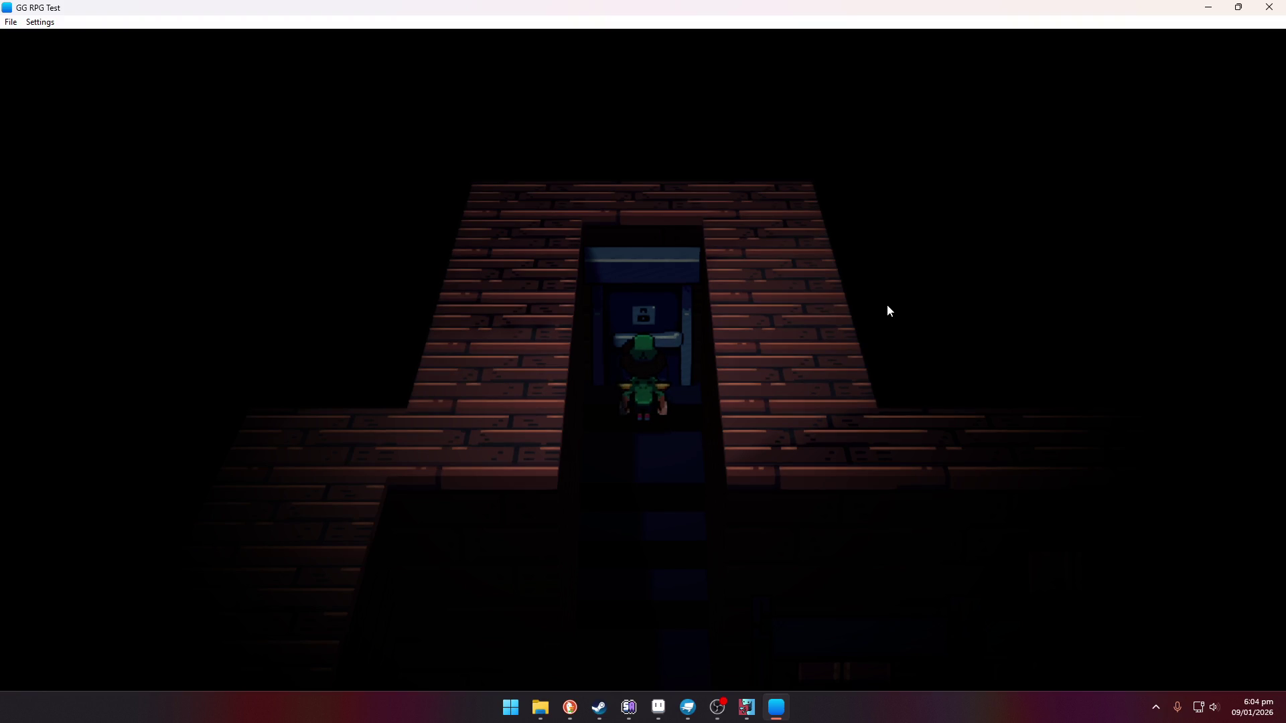
pyautogui.press('x')
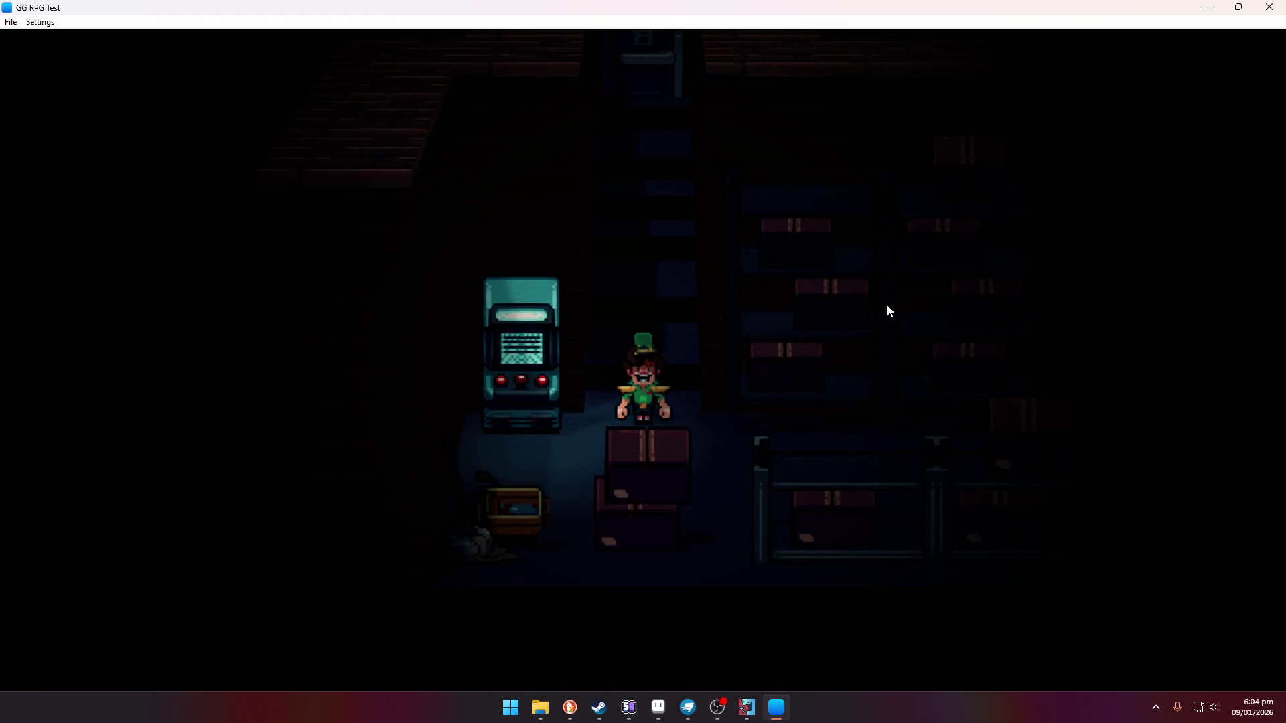
pyautogui.press('Left')
pyautogui.press('Right')
pyautogui.press('Up')
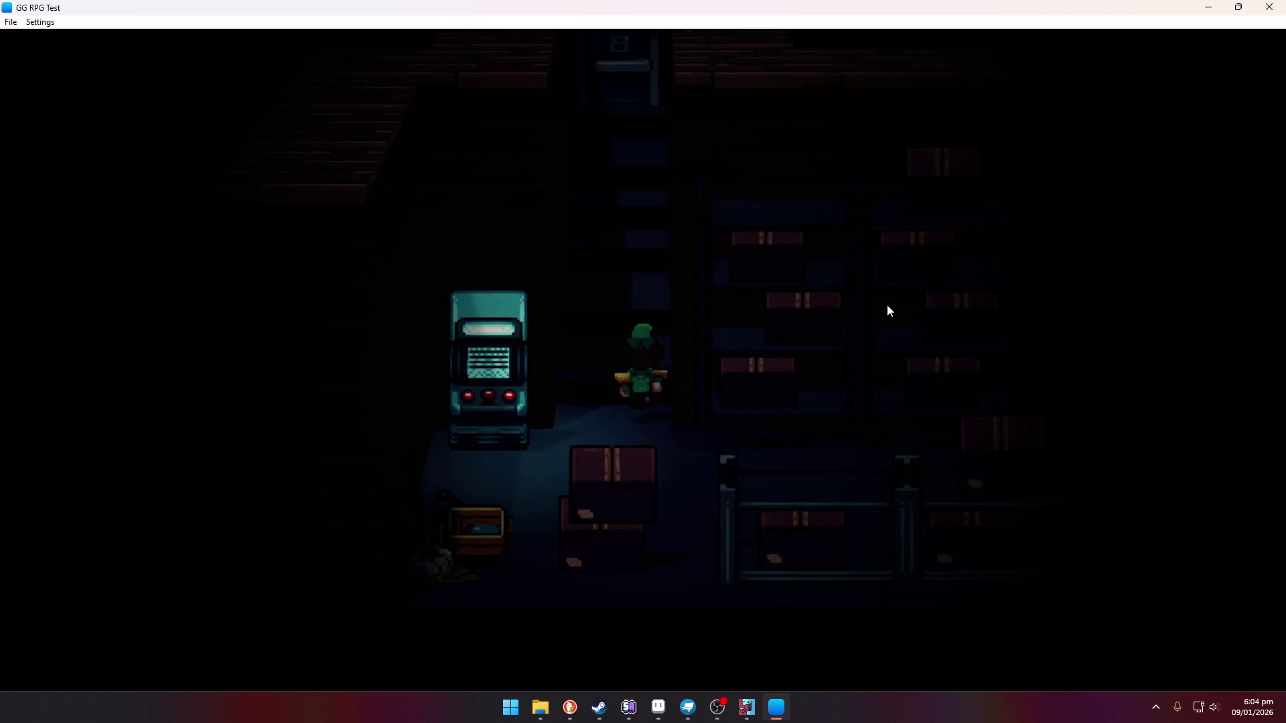
pyautogui.press('Up')
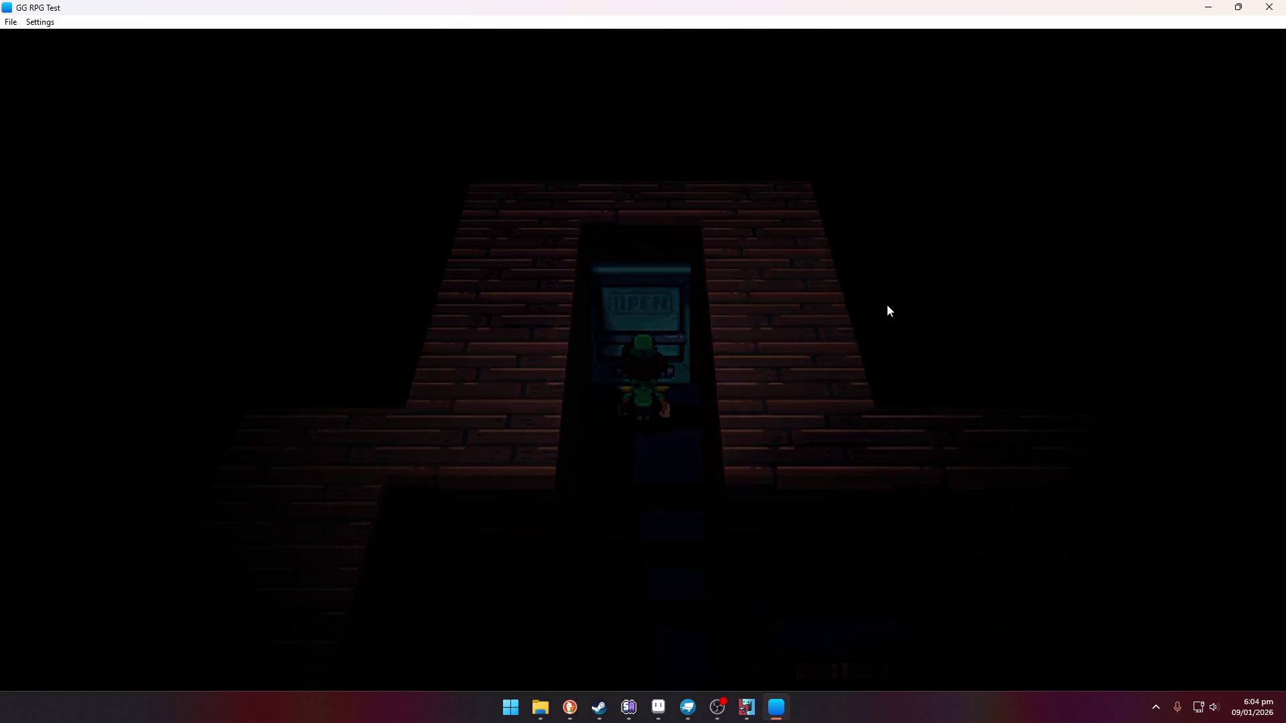
pyautogui.press('x')
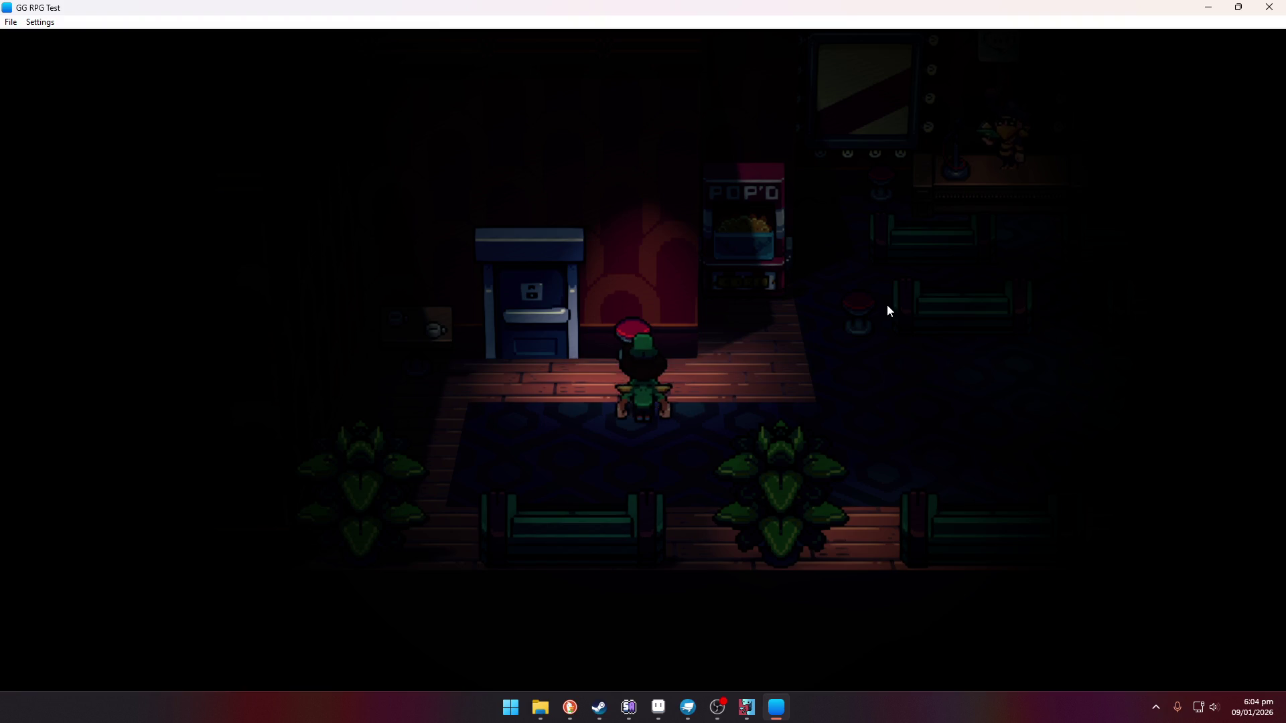
# Walk right past the Beatnik Coffee counter and up the central staircase
pyautogui.press('Right')
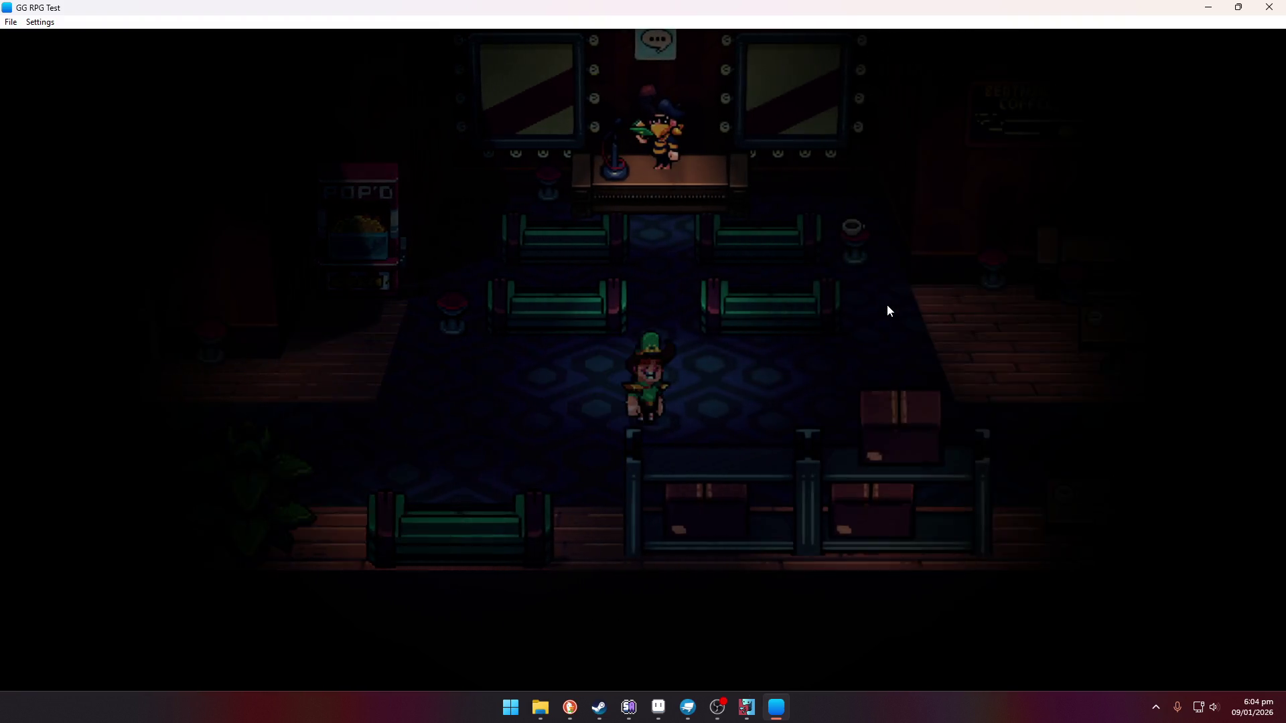
pyautogui.press('Right')
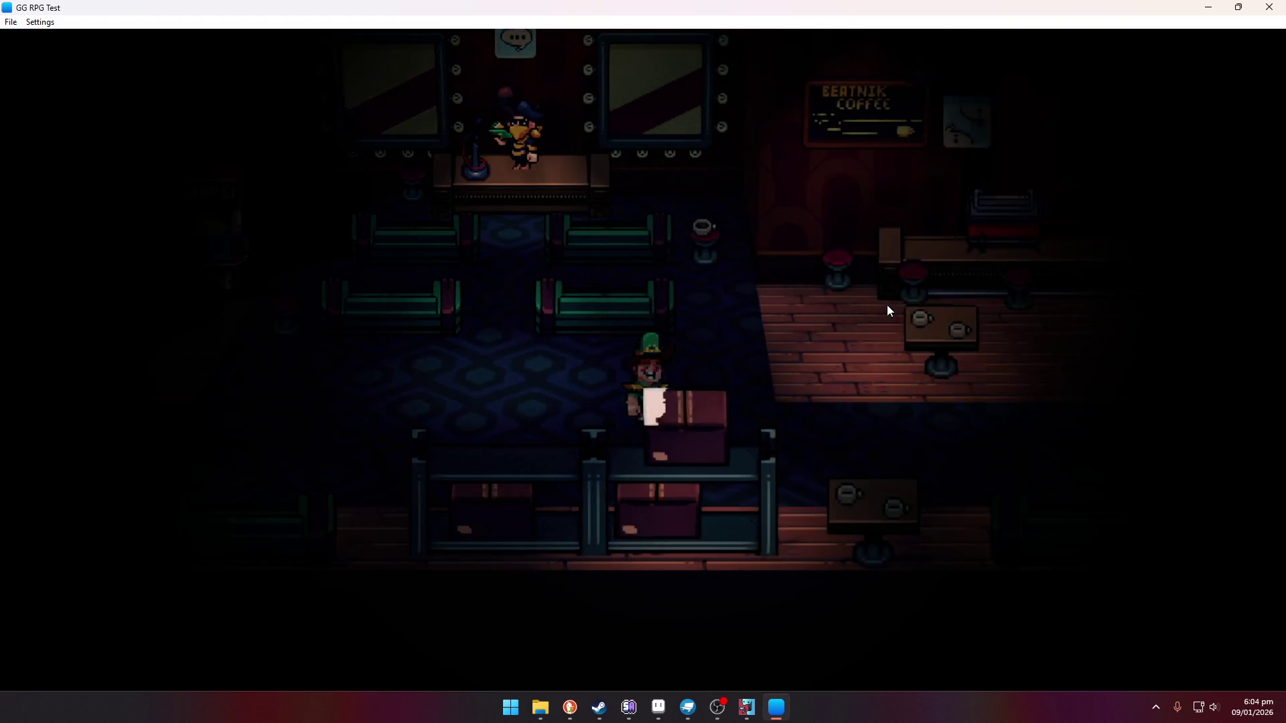
pyautogui.press('Right')
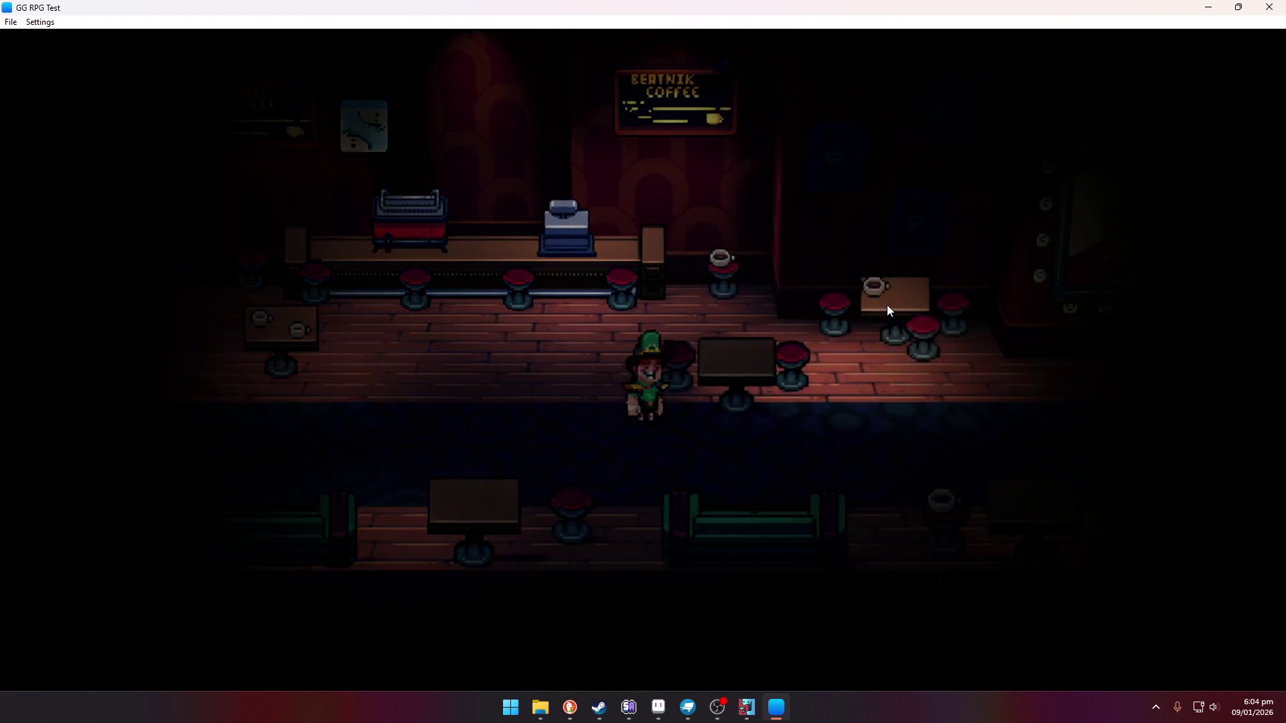
pyautogui.press('Right')
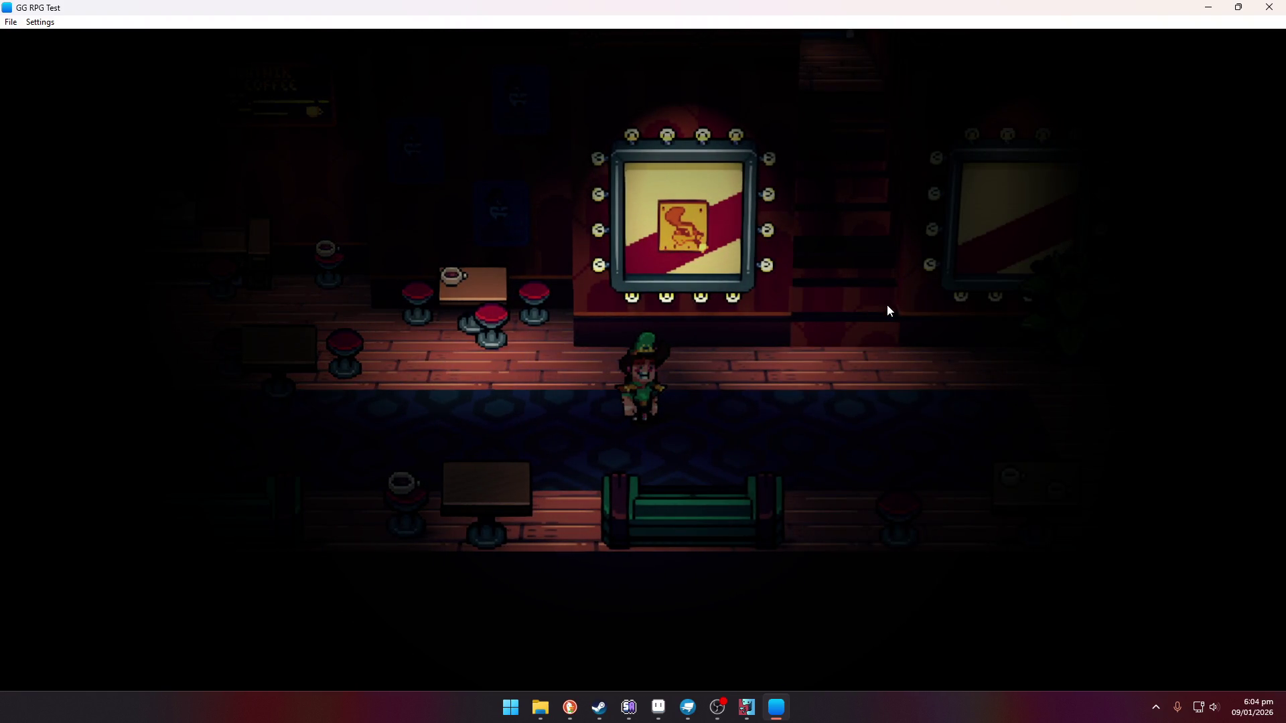
pyautogui.press('Up')
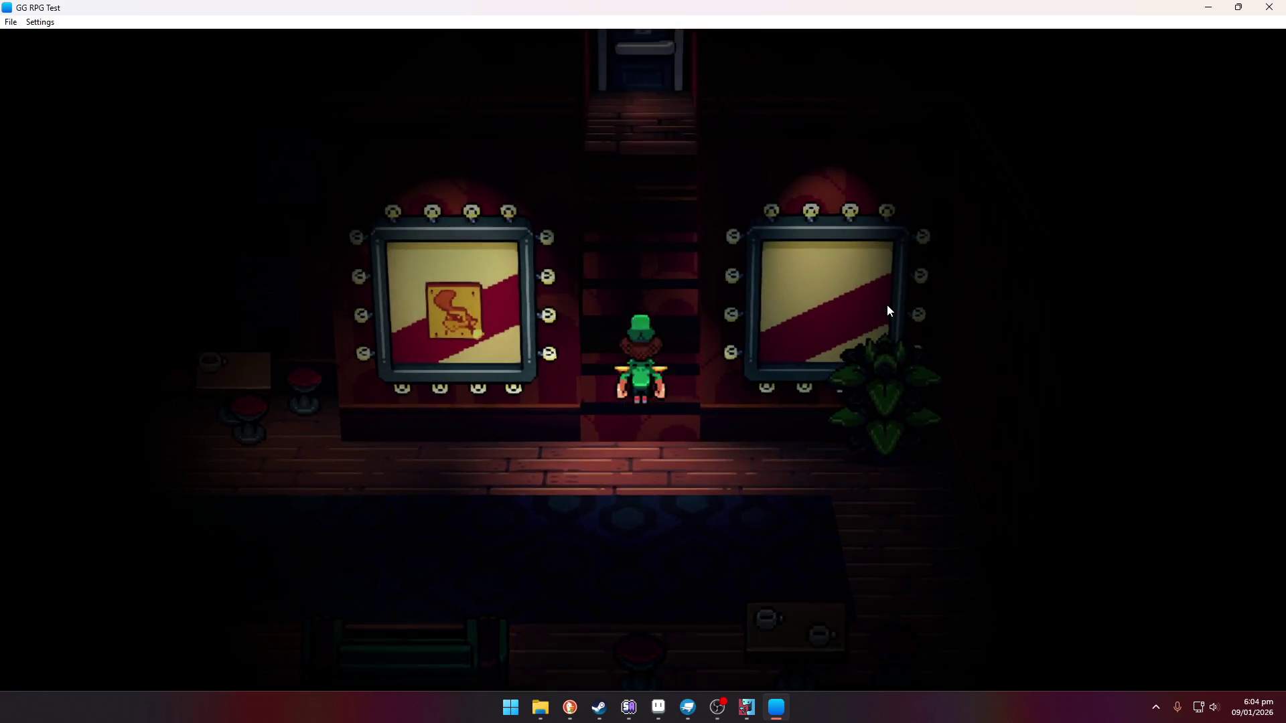
# Leave the café, follow the town path right and enter the Krabbit veterinary building
pyautogui.press('Up')
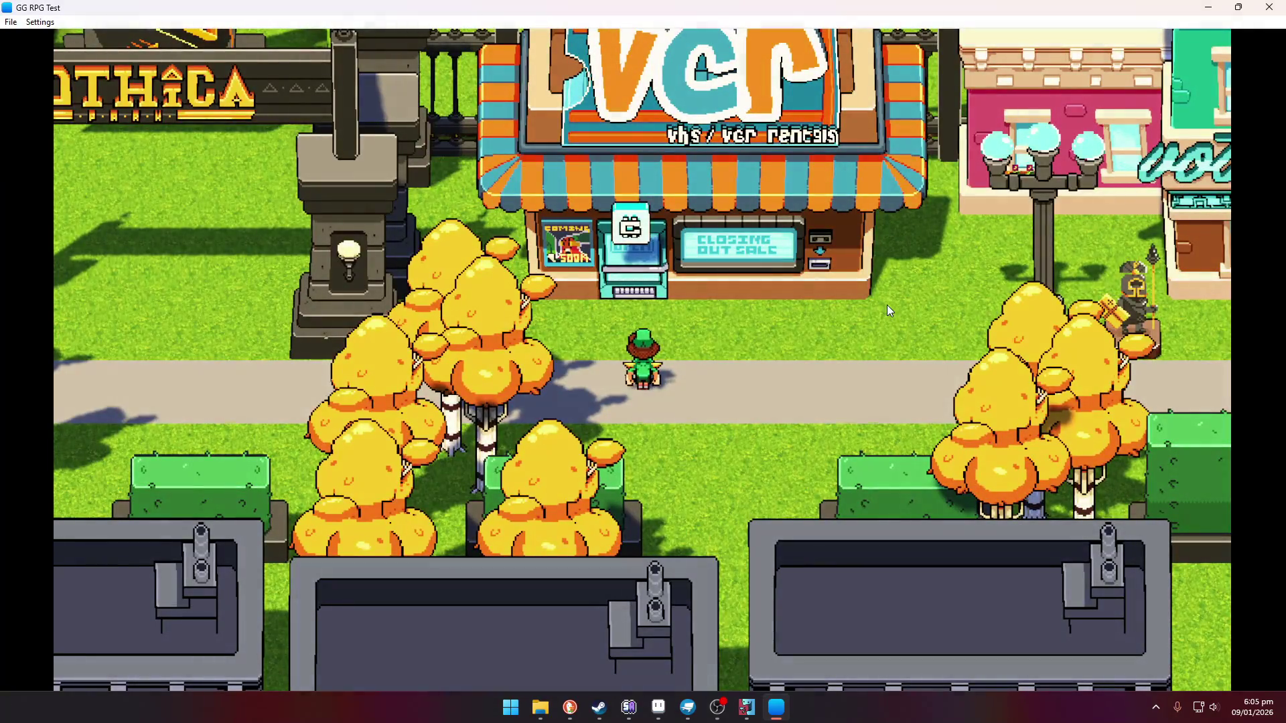
pyautogui.press('Right')
pyautogui.press('Right')
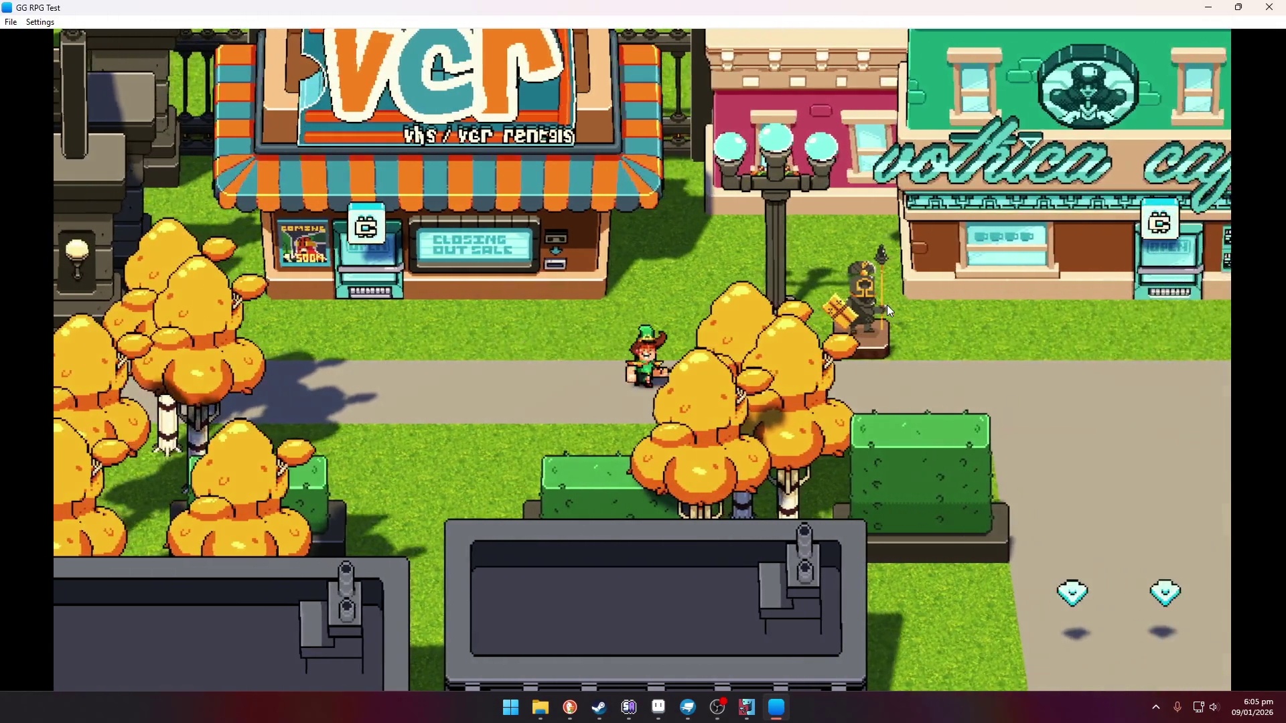
pyautogui.press('Right')
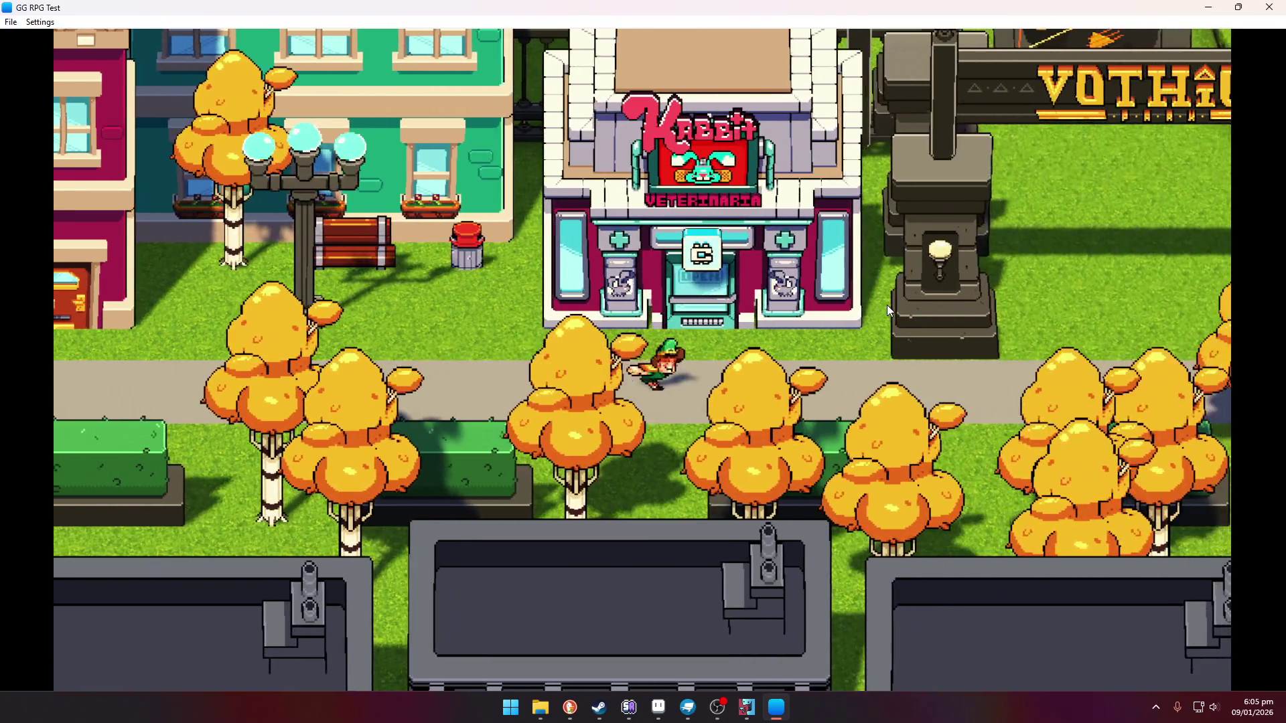
pyautogui.press('Up')
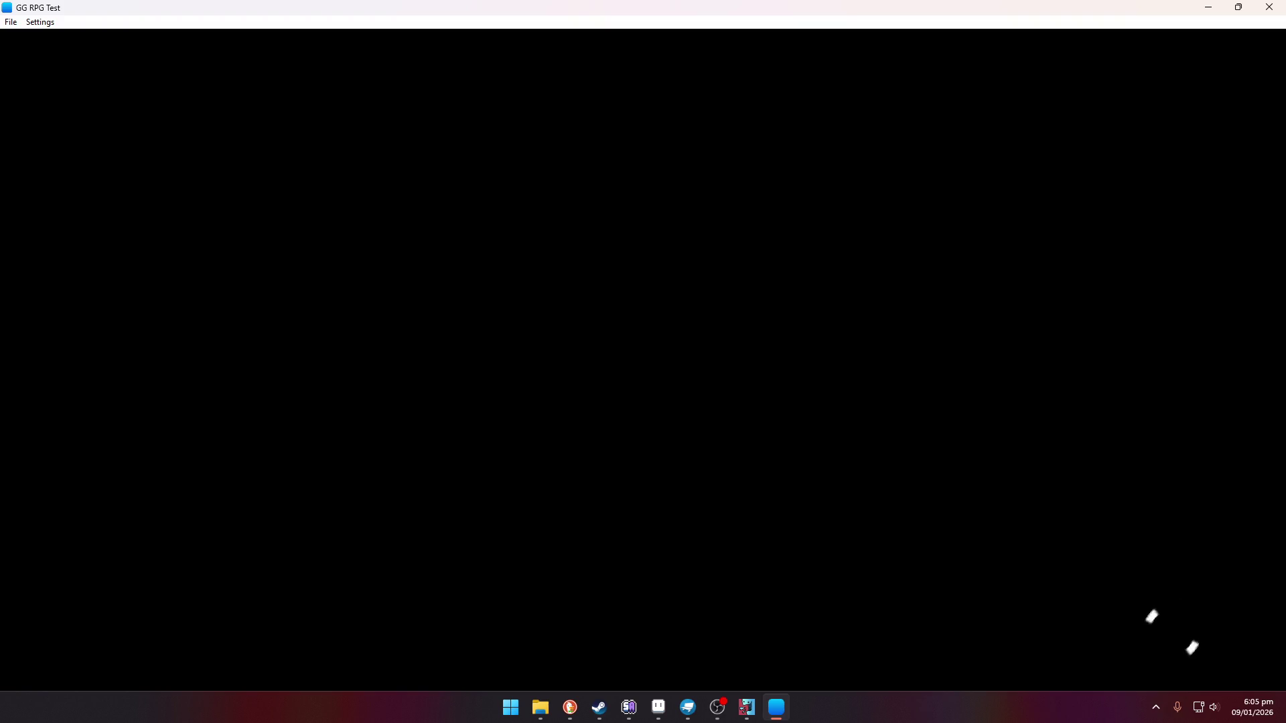
# Switch from the game to the browser showing the Harolds Harem: The Neckoning Steam page
pyautogui.hotkey('alt', 'Tab')
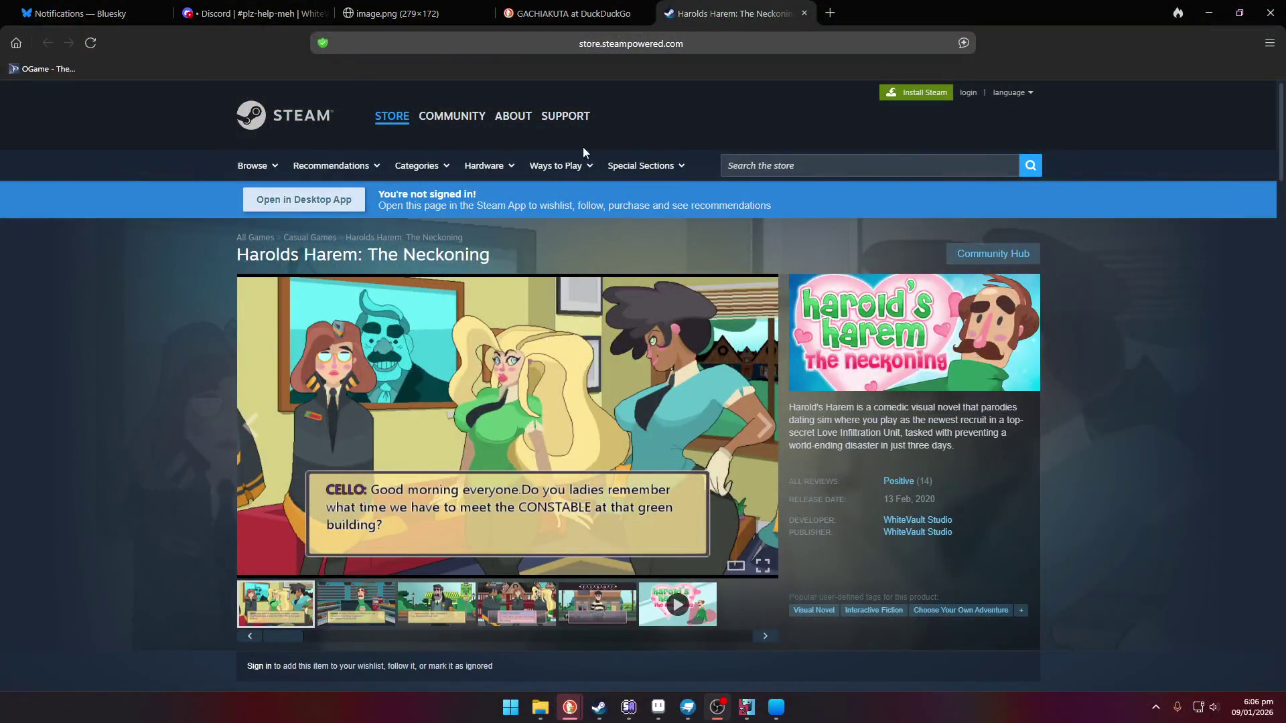
# Enlarge the store screenshots and step through the media viewer to its sixth item
pyautogui.click(769, 401)
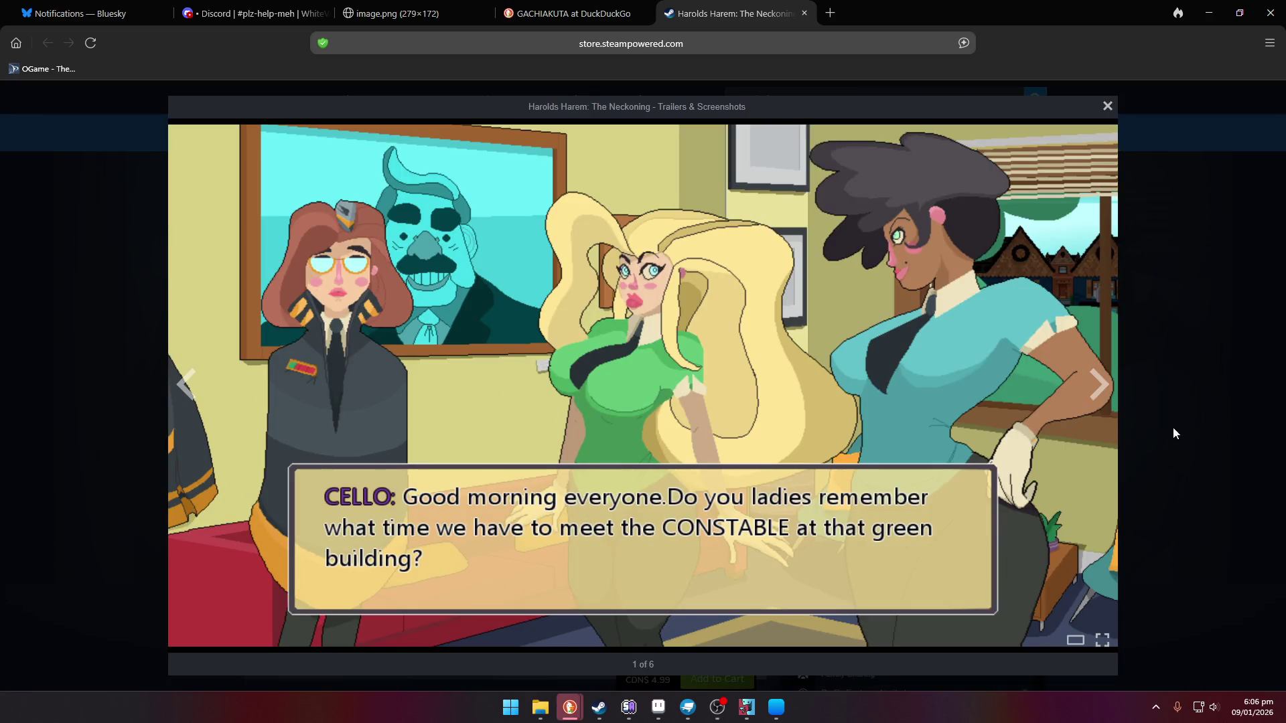
pyautogui.click(1116, 382)
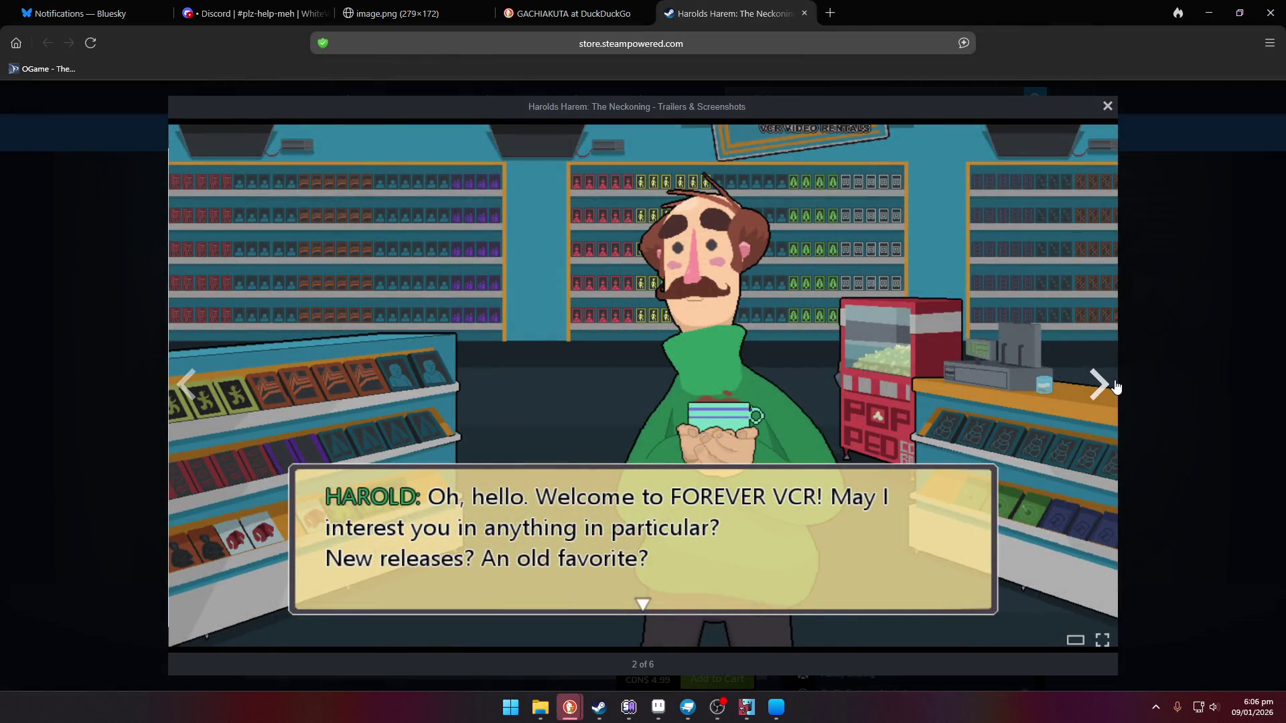
pyautogui.click(1100, 389)
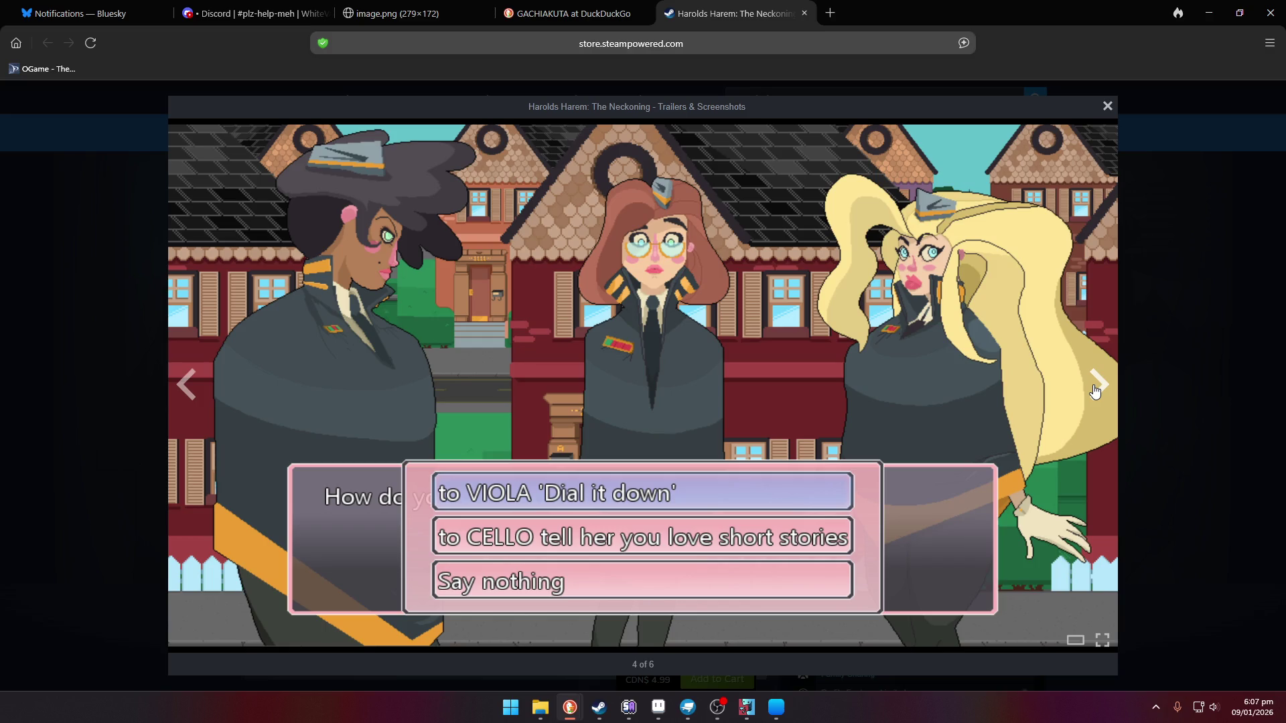
pyautogui.click(1095, 391)
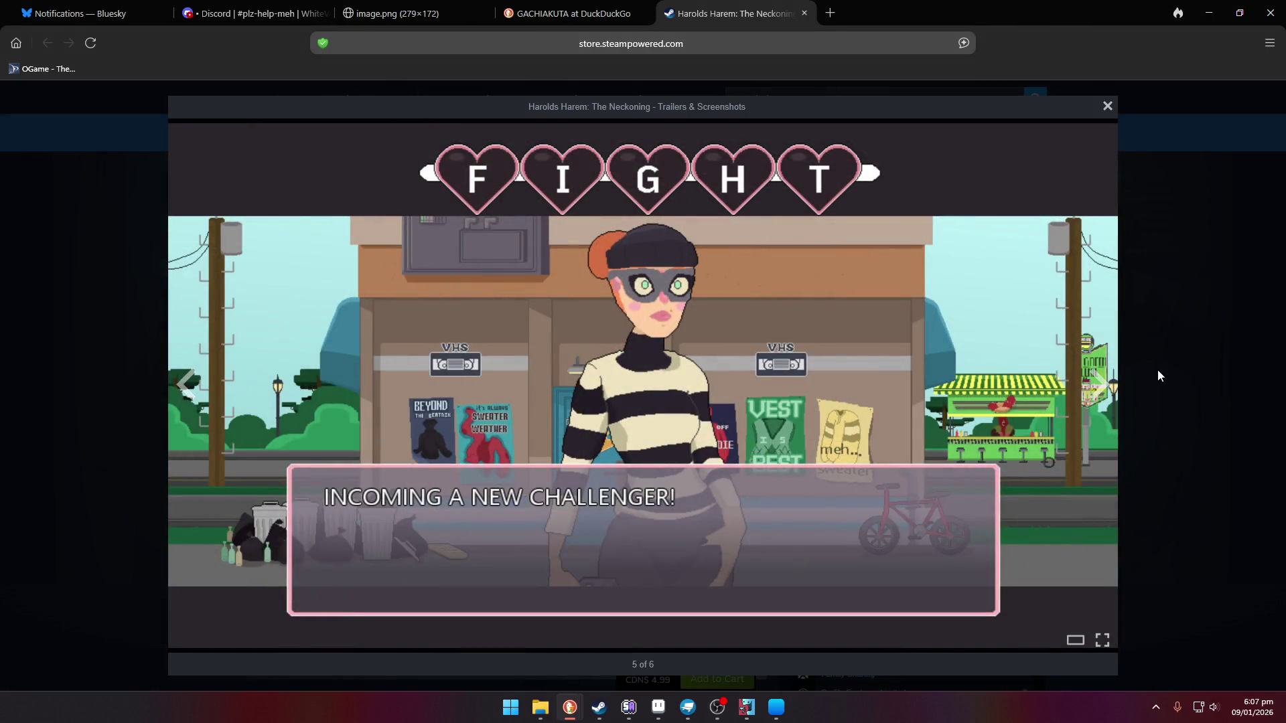
pyautogui.moveTo(1055, 381)
pyautogui.click(1110, 382)
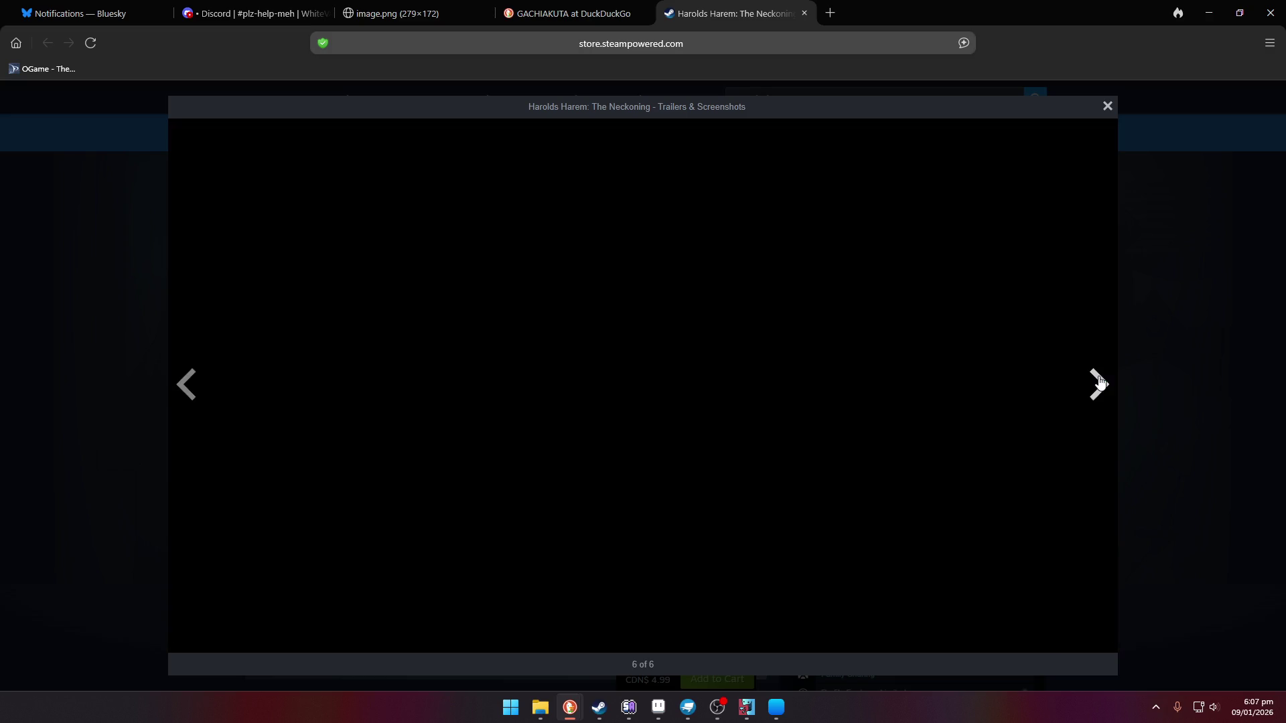
pyautogui.click(1110, 385)
# Close the trailers and screenshots overlay back to the store page
pyautogui.click(1164, 393)
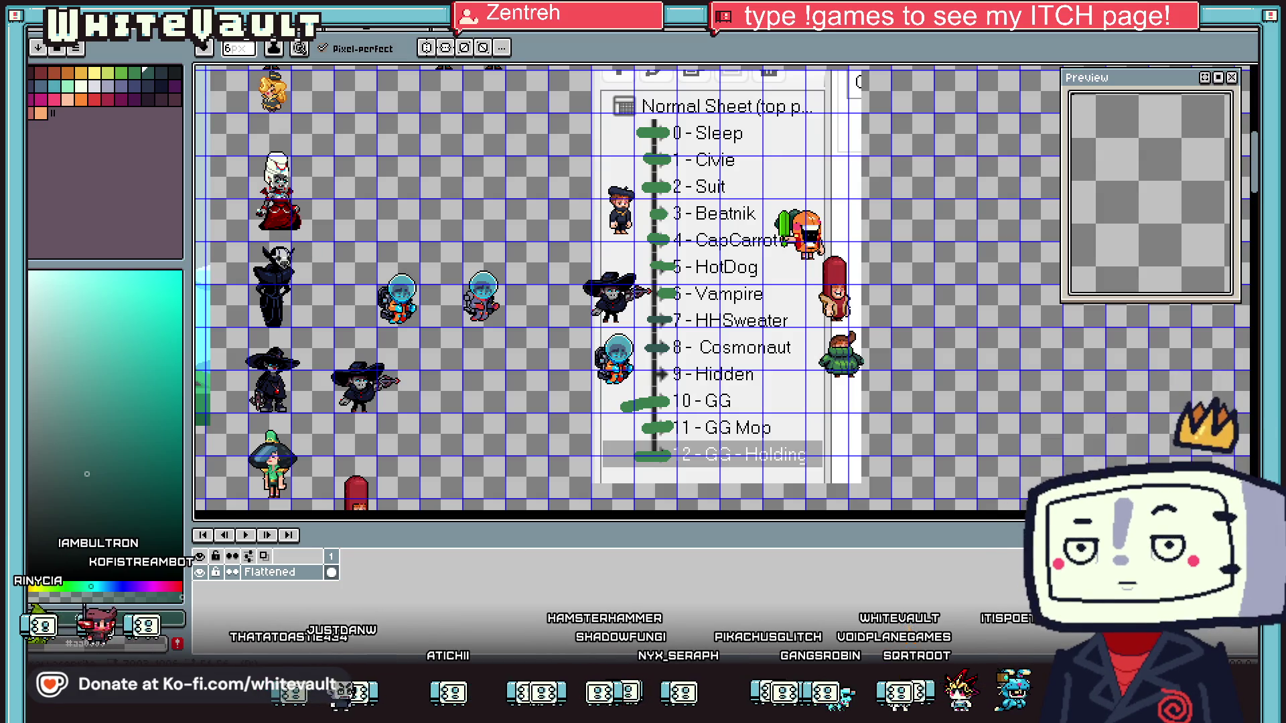
# Create a 480×813 sprite and paste the forest-cabin screenshot with Bob's dialogue into it
pyautogui.hotkey('alt', 'f')
pyautogui.press('n')
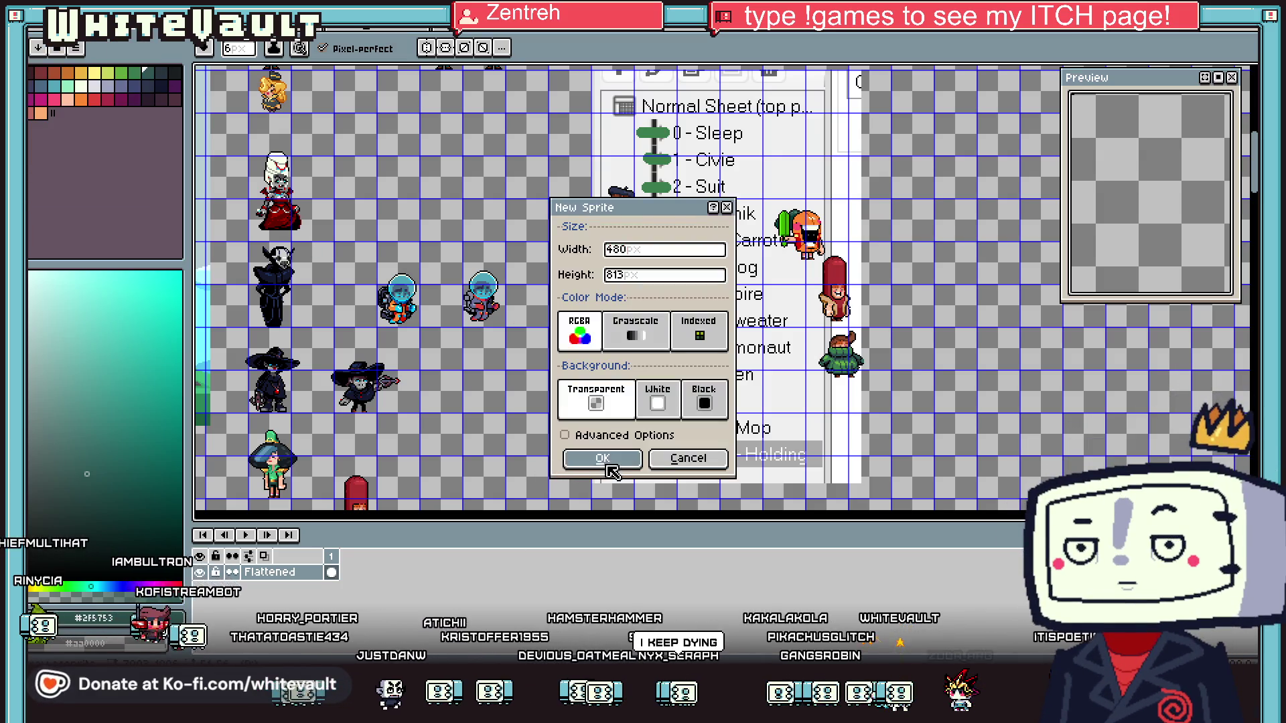
pyautogui.press('Return')
pyautogui.hotkey('ctrl', 'v')
pyautogui.press('Return')
pyautogui.scroll(1, 946, 317)
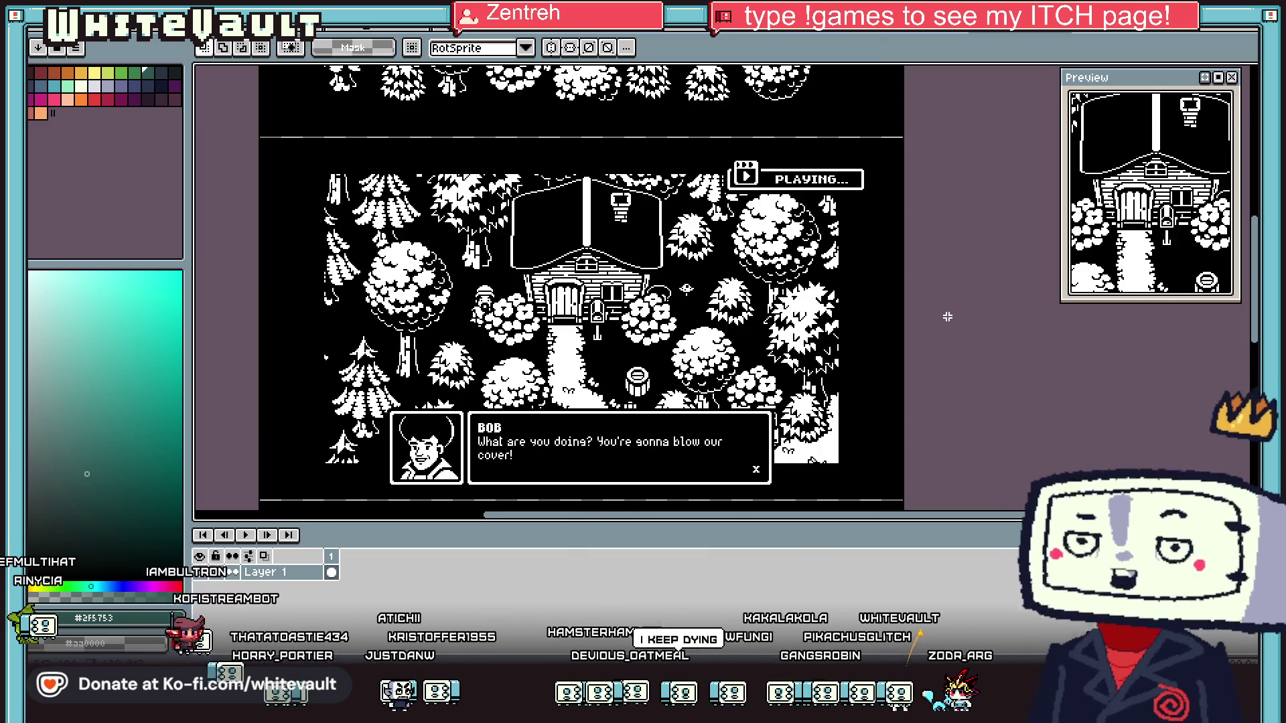
pyautogui.scroll(1, 821, 285)
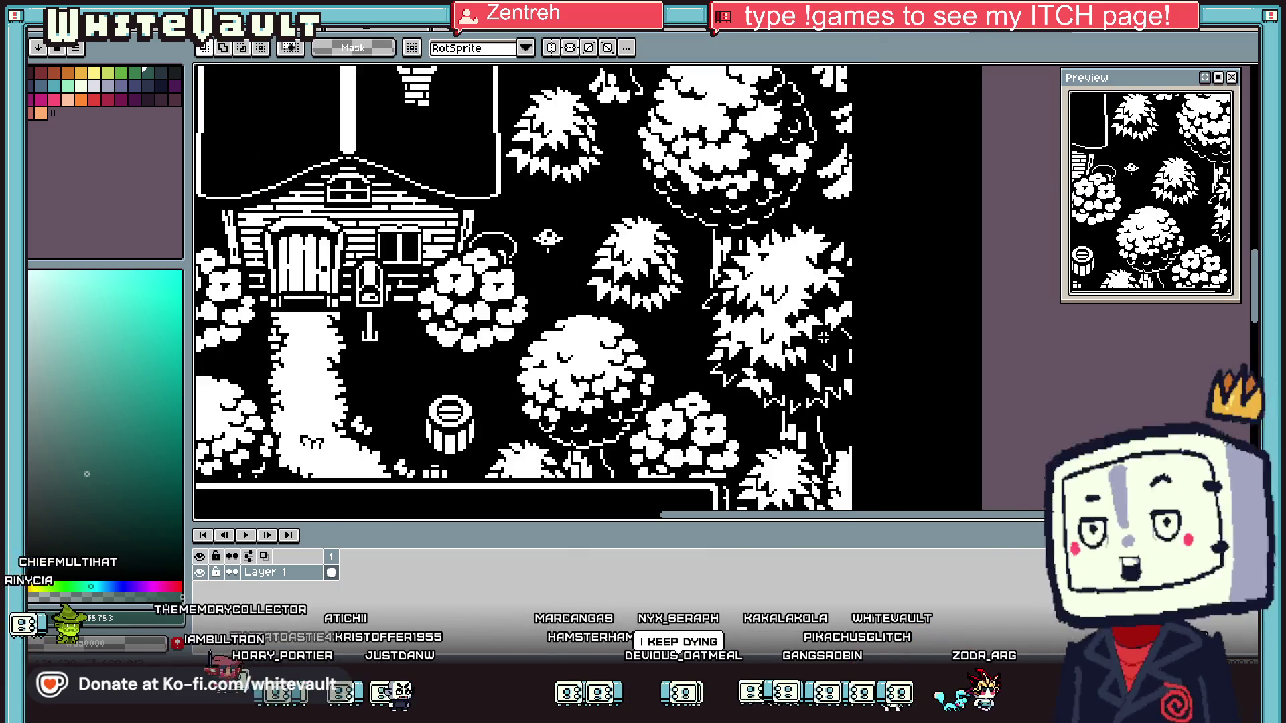
pyautogui.scroll(-1, 821, 284)
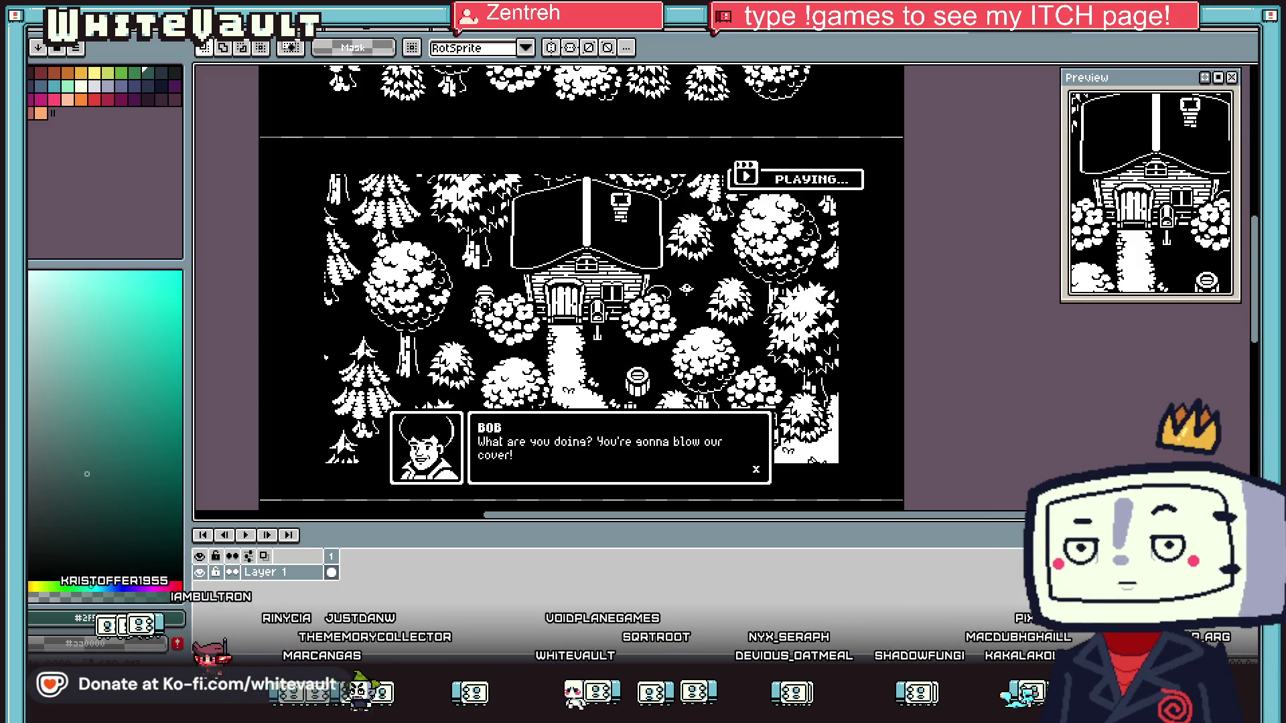
# Discard a mistaken paste, create a 900×600 sprite and paste the Wandering Soul Mass battle screenshot
pyautogui.hotkey('ctrl', 'v')
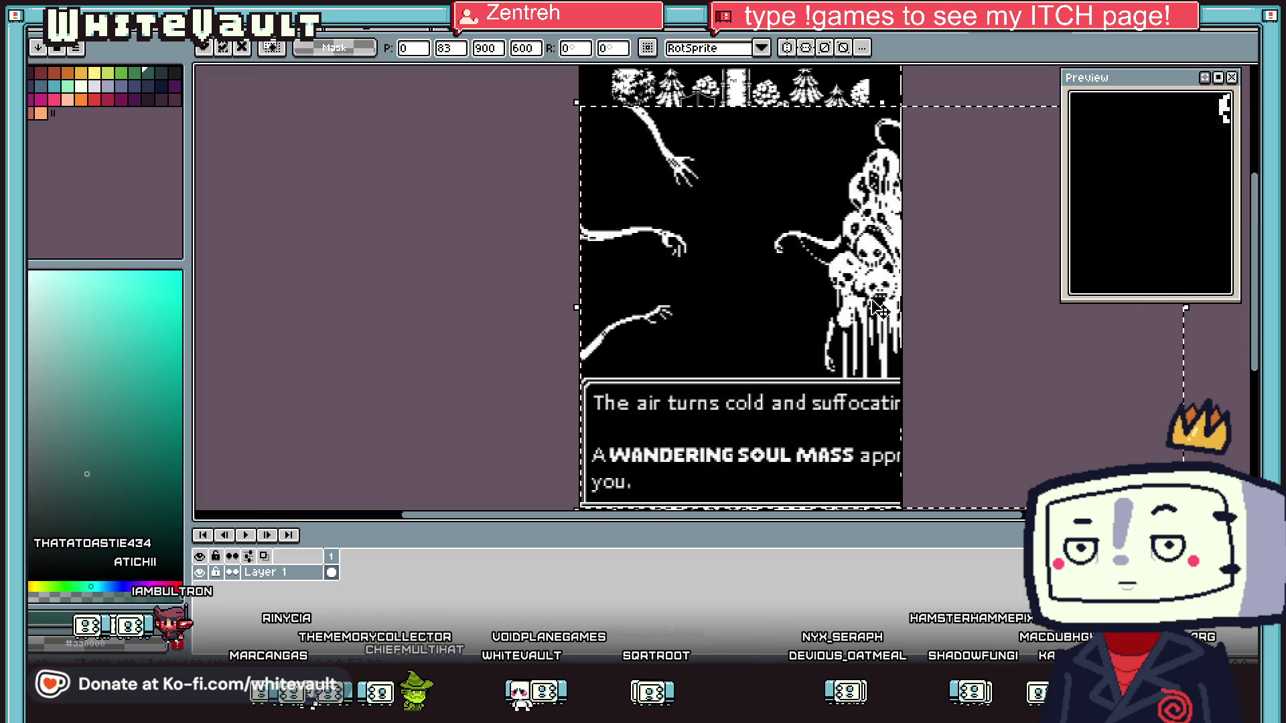
pyautogui.press('Escape')
pyautogui.hotkey('ctrl', 'n')
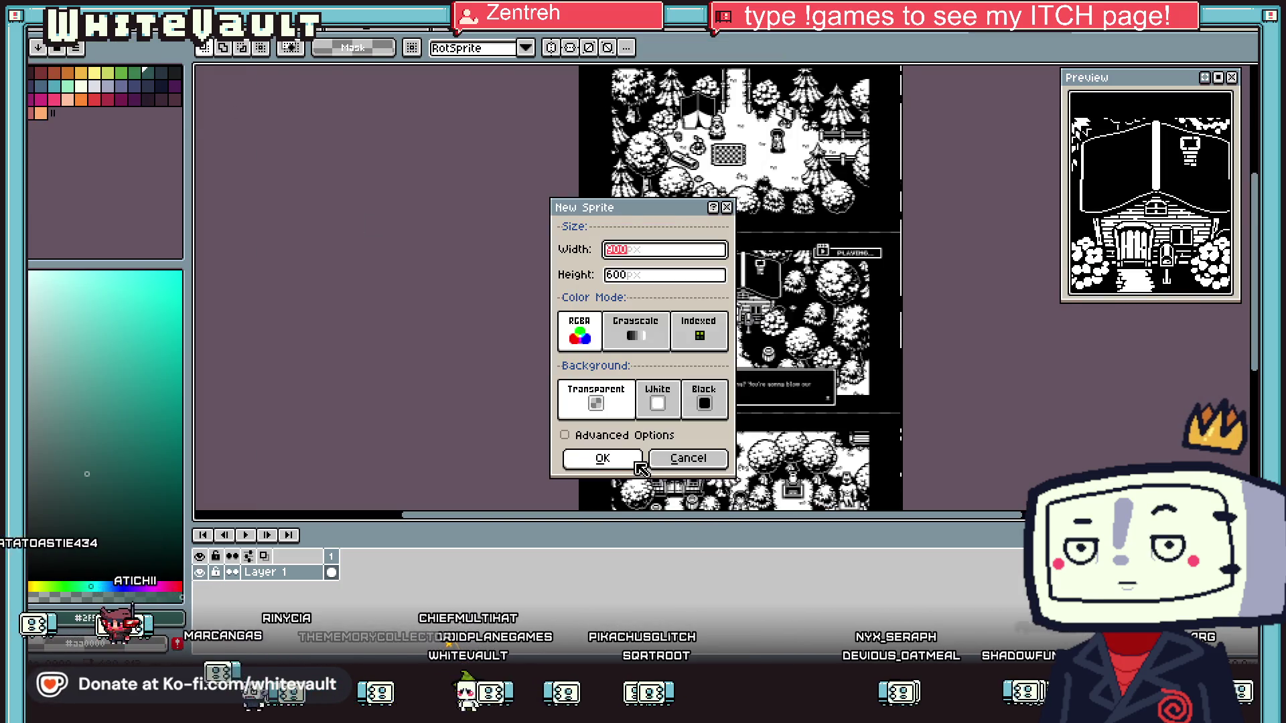
pyautogui.click(638, 465)
pyautogui.hotkey('ctrl', 'v')
pyautogui.scroll(-3, 947, 368)
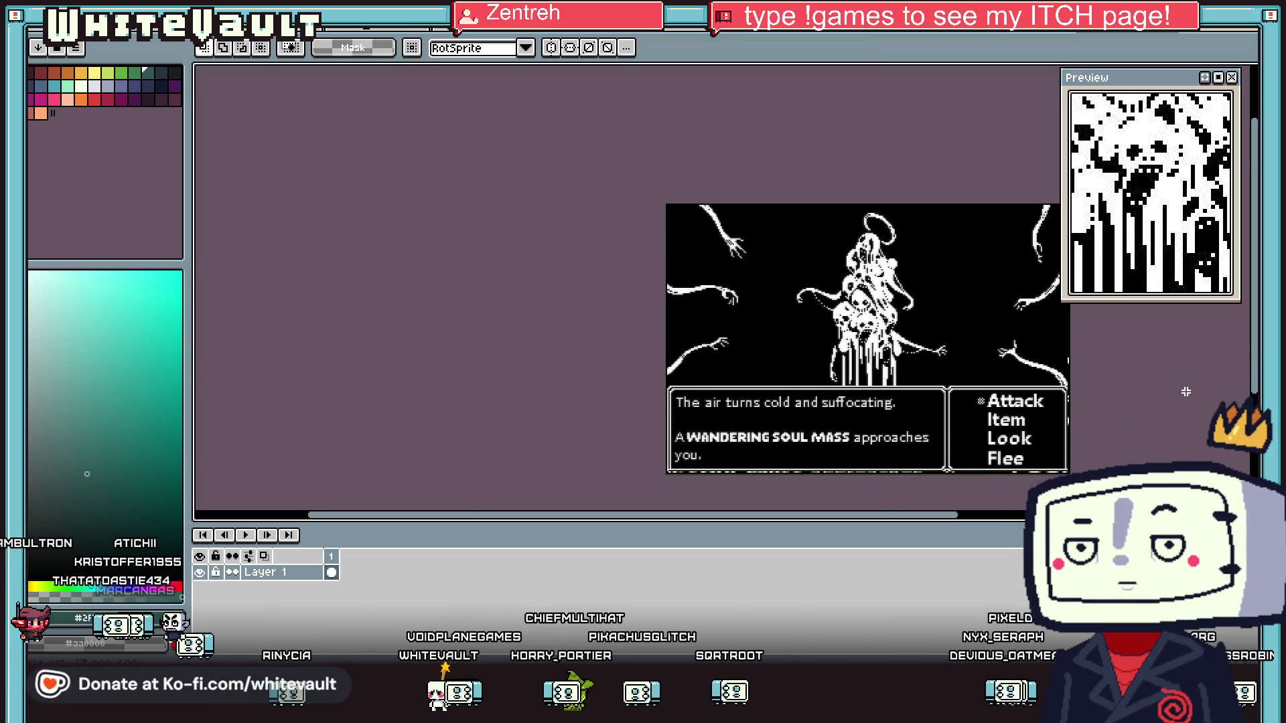
pyautogui.scroll(1, 1186, 392)
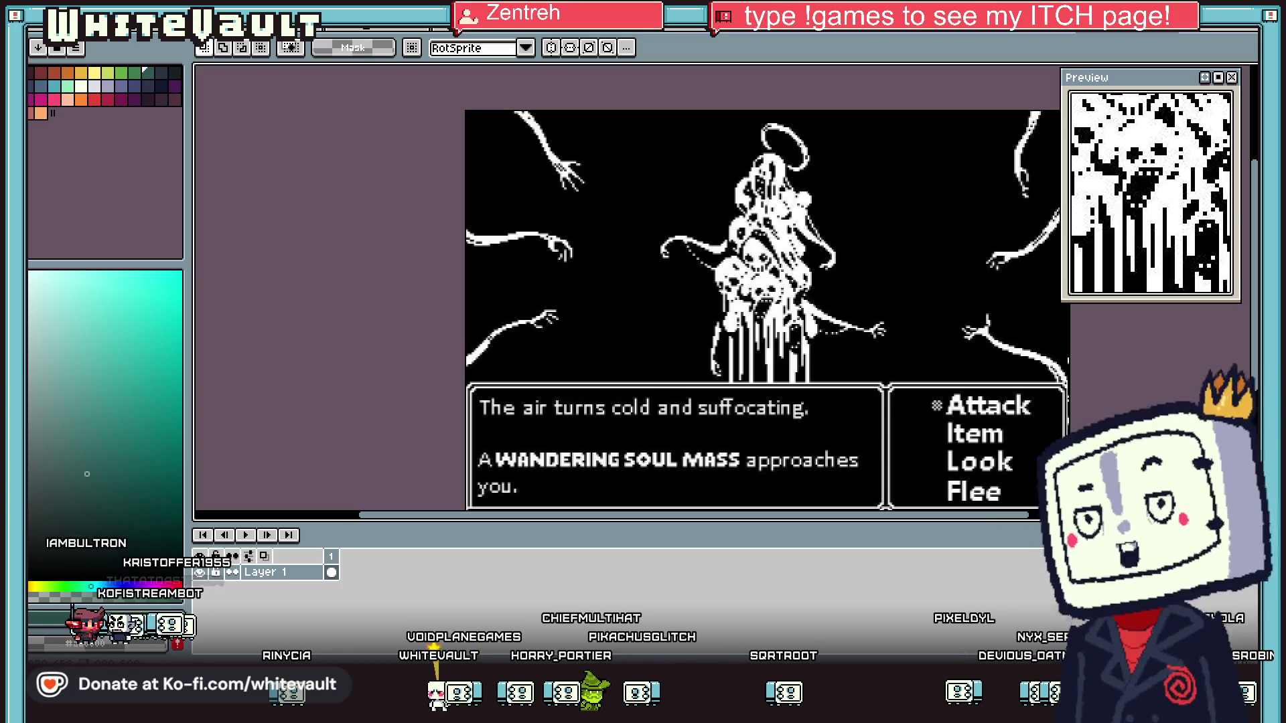
pyautogui.scroll(-1, 1186, 420)
pyautogui.moveTo(963, 519); pyautogui.dragTo(991, 517)
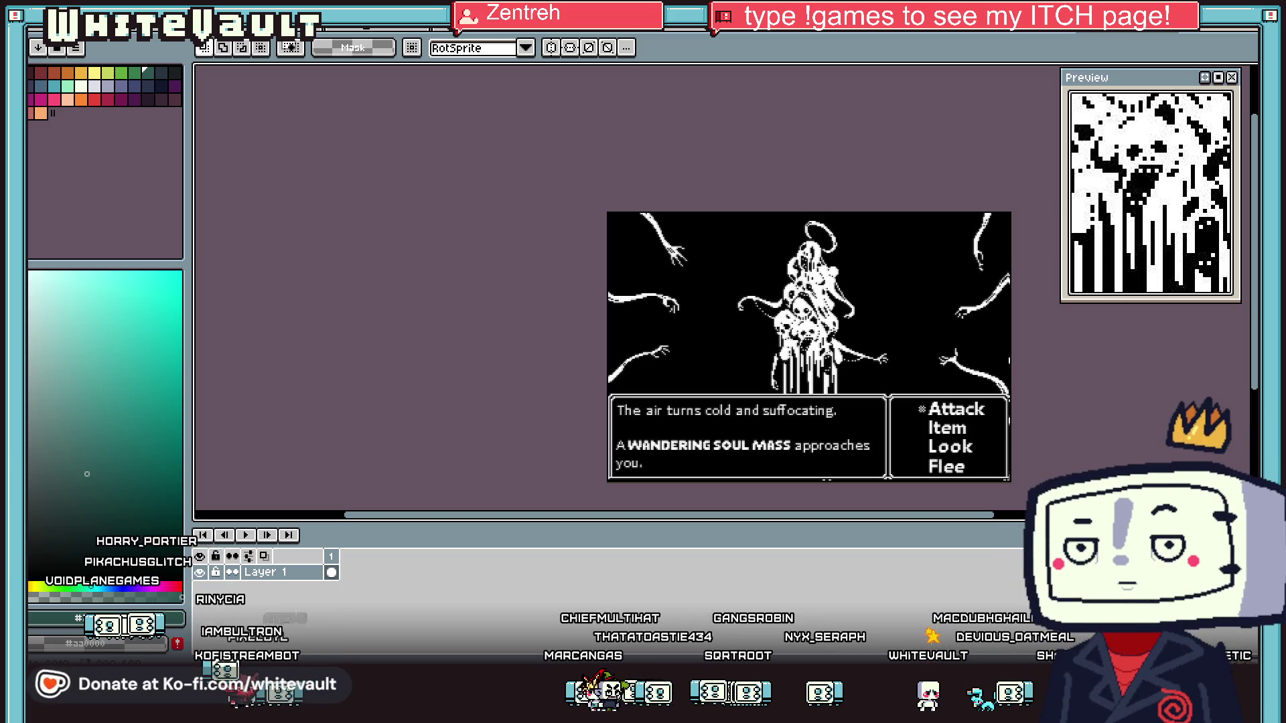
# Switch documents back to the character sprite sheet with the shopkeeper portrait and outfit list
pyautogui.click(691, 33)
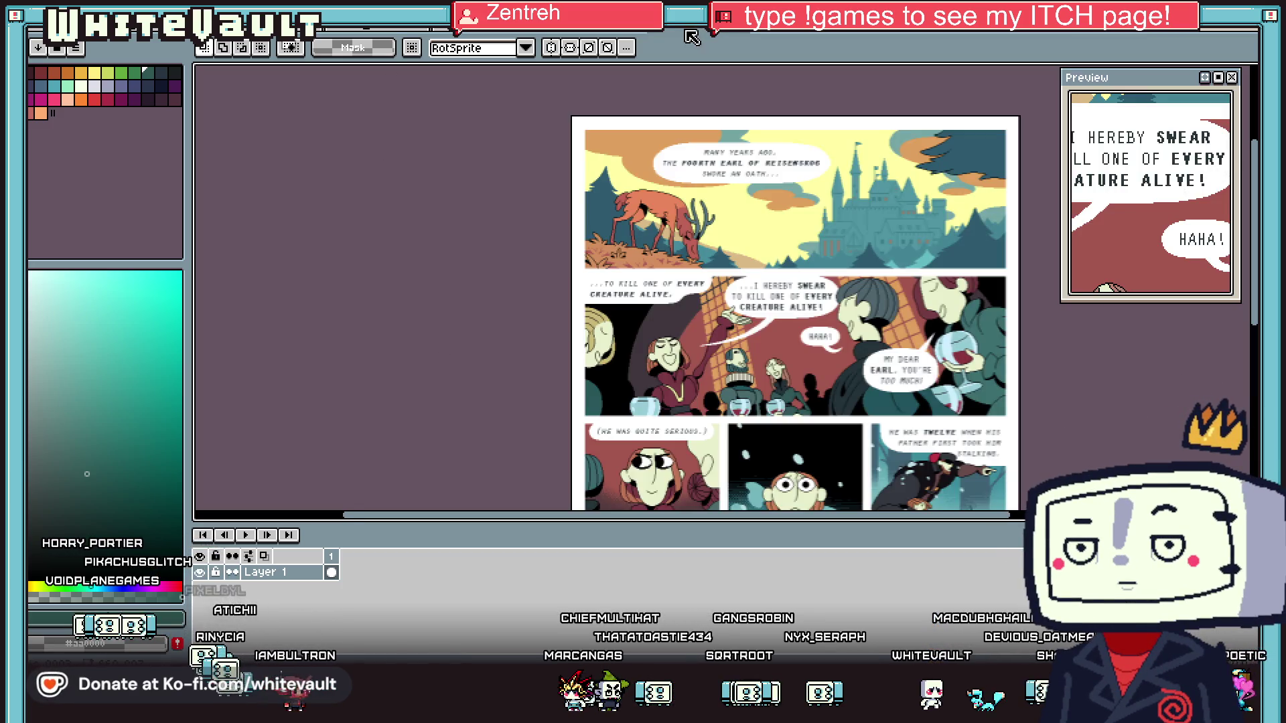
pyautogui.hotkey('ctrl', 'Tab')
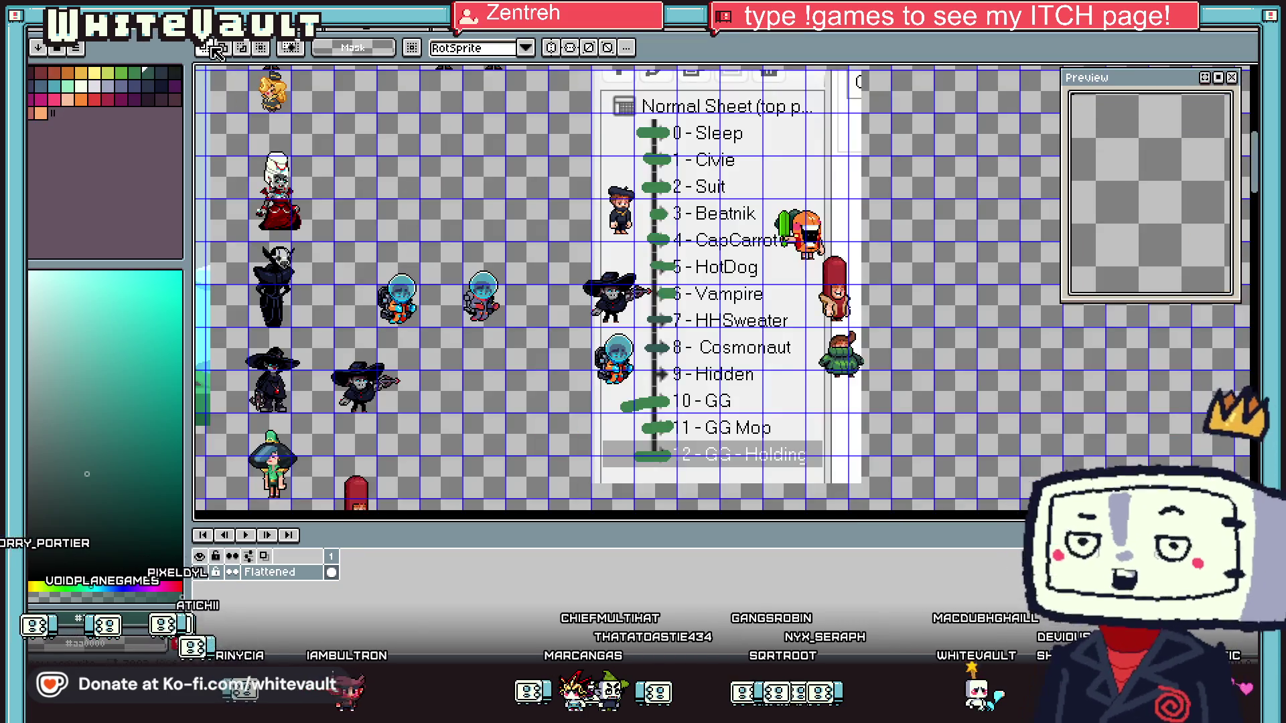
pyautogui.hotkey('ctrl', 'Tab')
pyautogui.scroll(2, 551, 438)
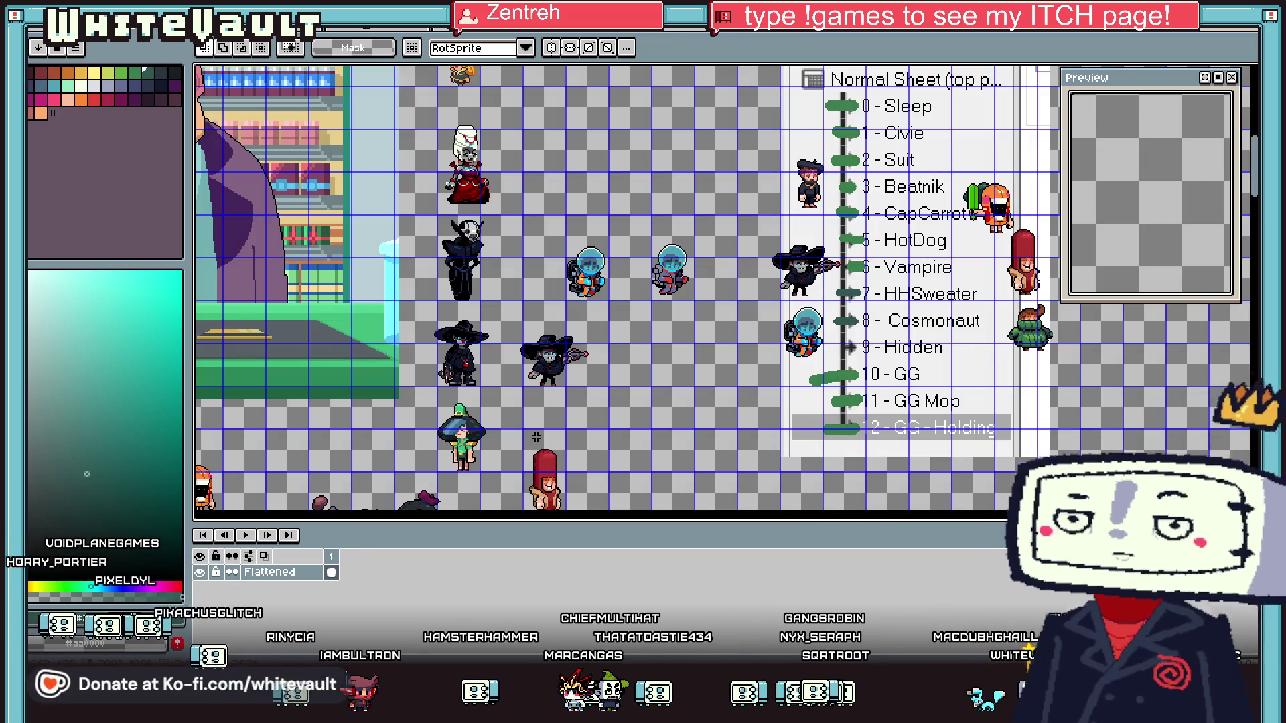
pyautogui.scroll(-2, 556, 423)
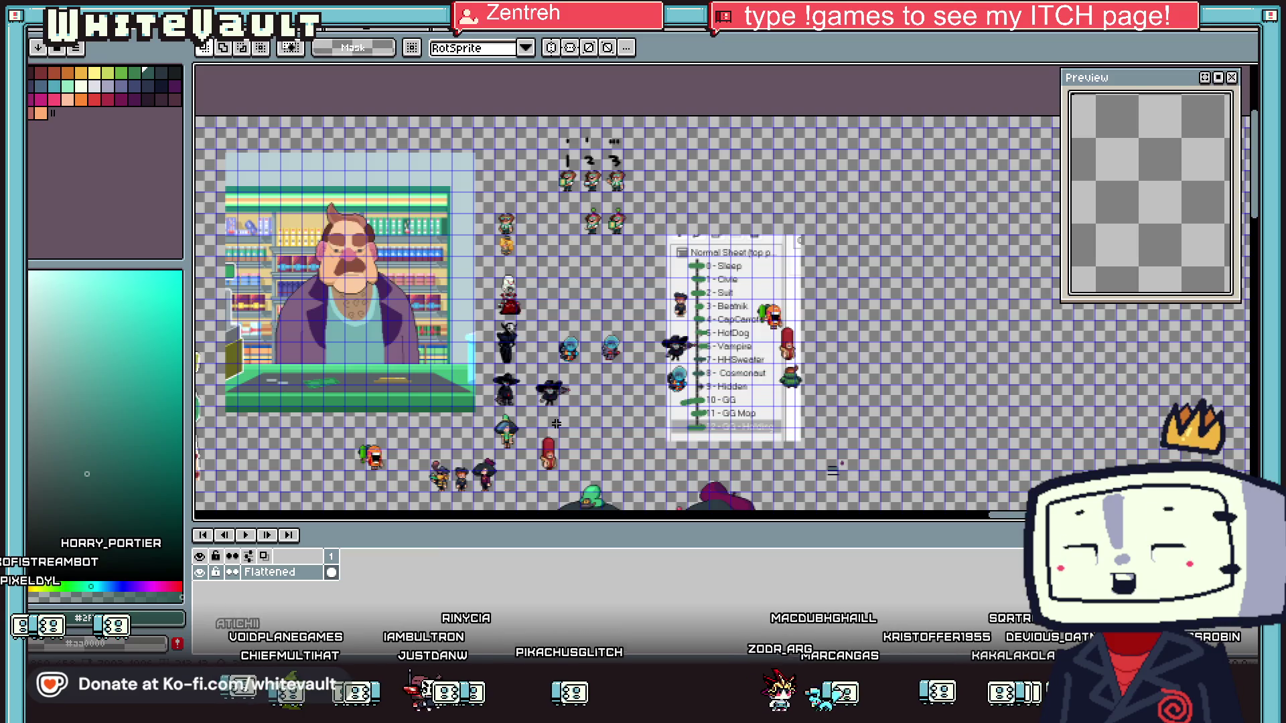
pyautogui.scroll(1, 620, 209)
pyautogui.scroll(-1, 624, 207)
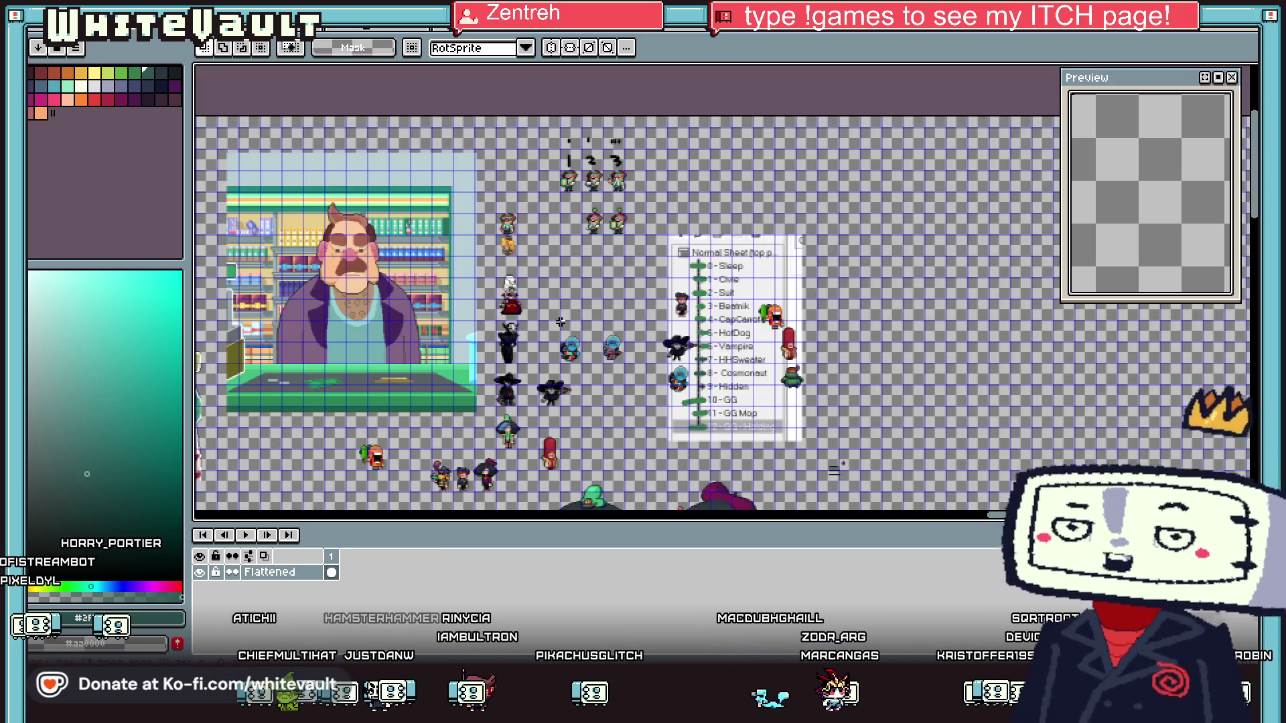
pyautogui.scroll(-1, 512, 443)
pyautogui.scroll(1, 511, 443)
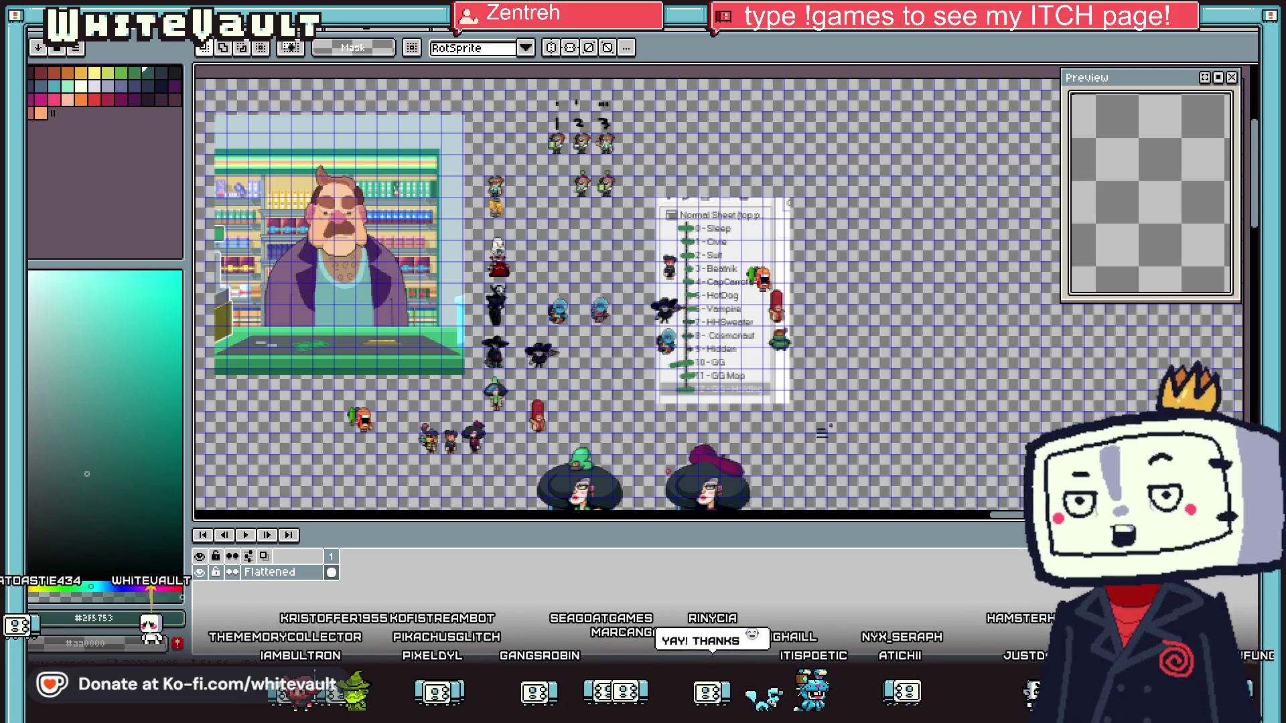
pyautogui.scroll(1, 787, 343)
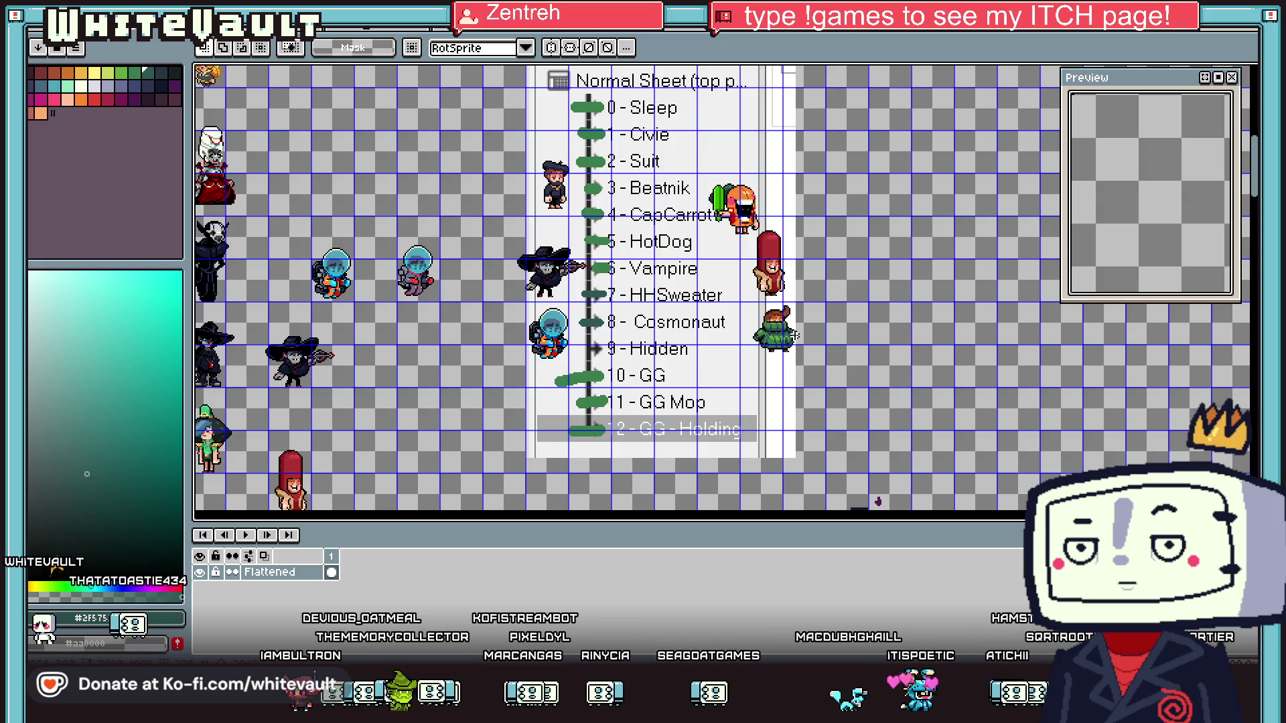
pyautogui.scroll(-1, 794, 336)
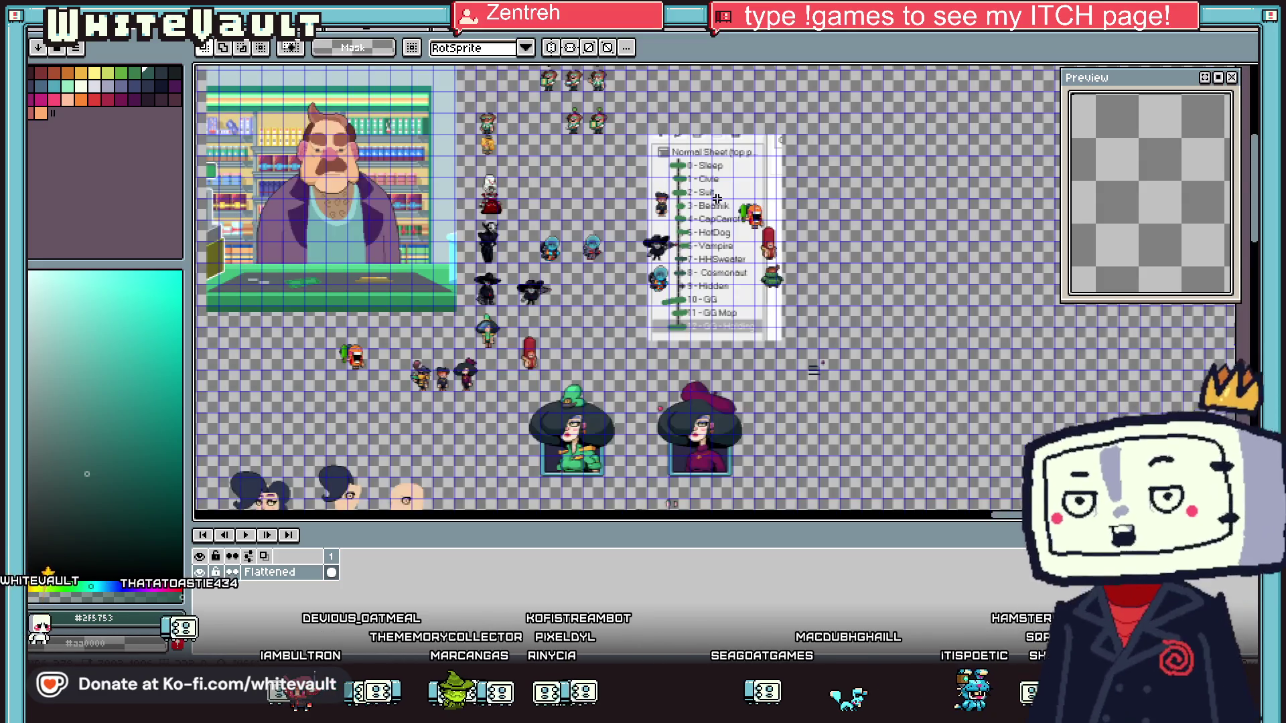
pyautogui.scroll(1, 751, 305)
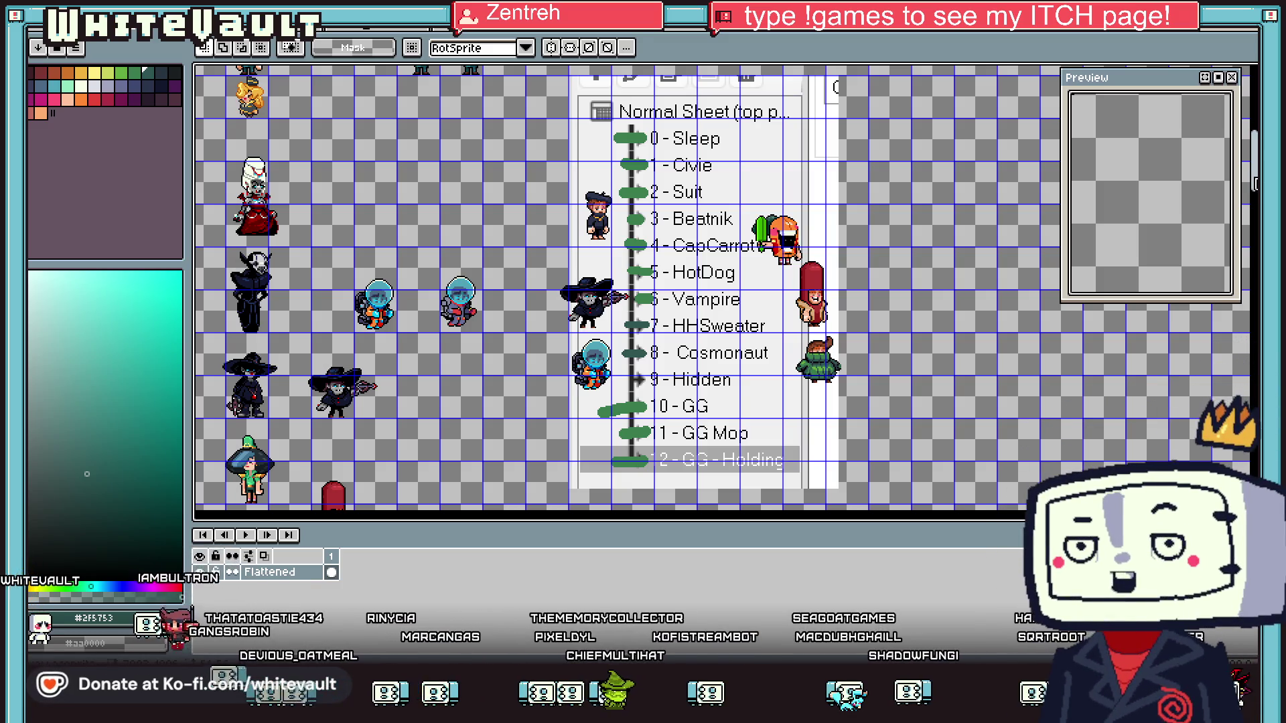
pyautogui.scroll(-1, 724, 288)
pyautogui.scroll(-3, 723, 287)
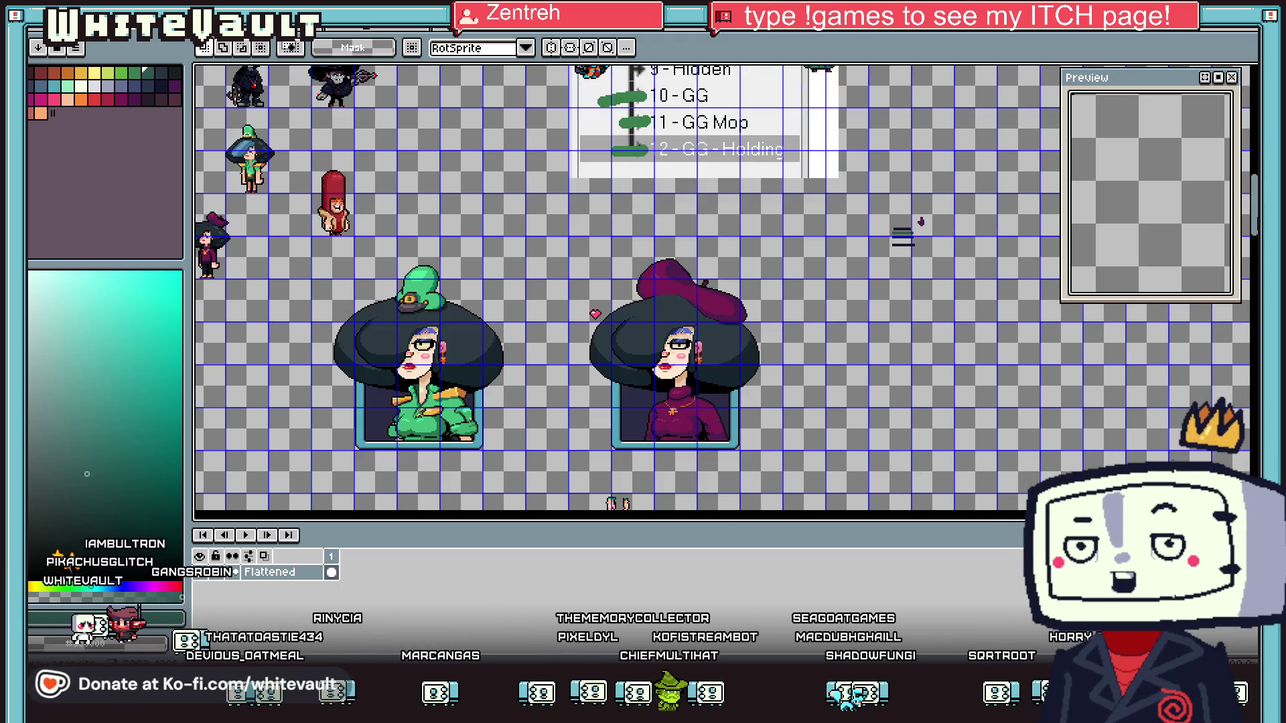
pyautogui.scroll(1, 882, 215)
pyautogui.moveTo(874, 201); pyautogui.dragTo(1045, 340)
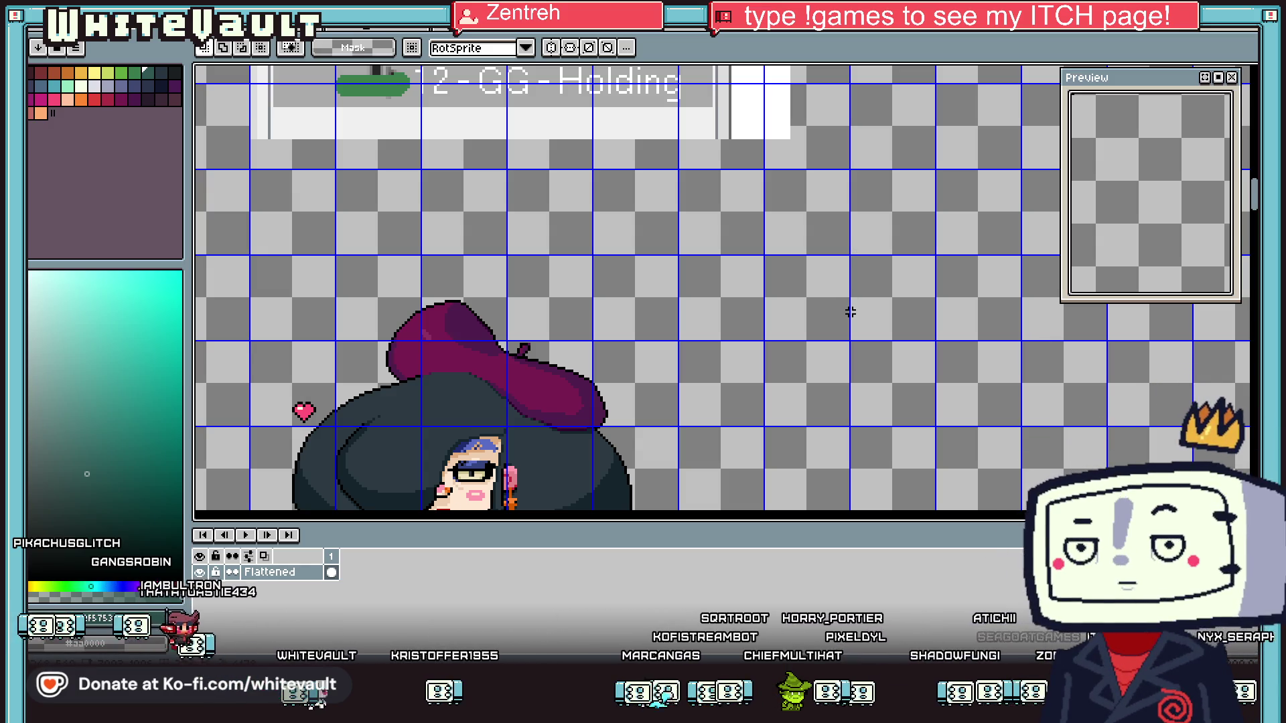
pyautogui.scroll(-2, 851, 312)
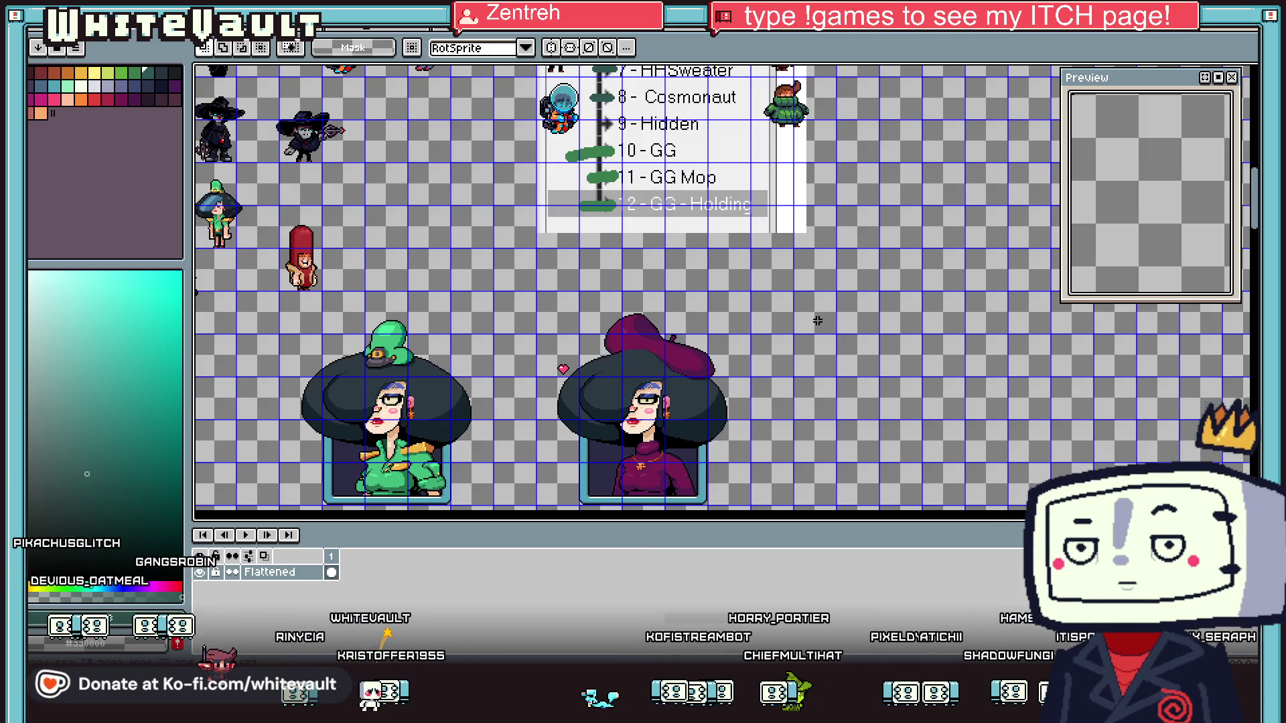